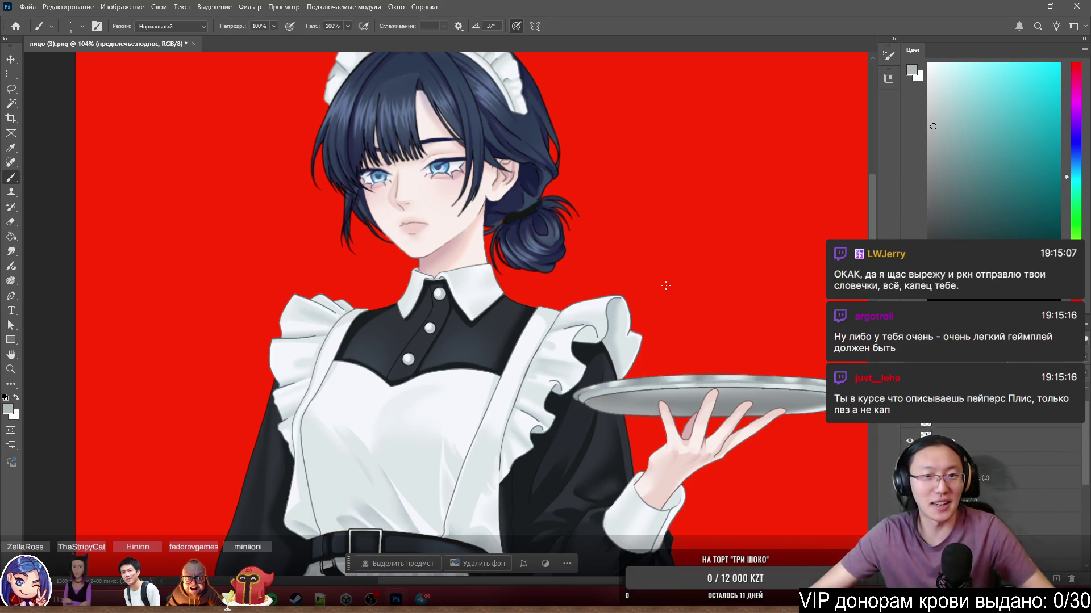
# Undo the last edit to restore the hair over the ear, then review the portrait.
pyautogui.scroll(10, 494, 137)
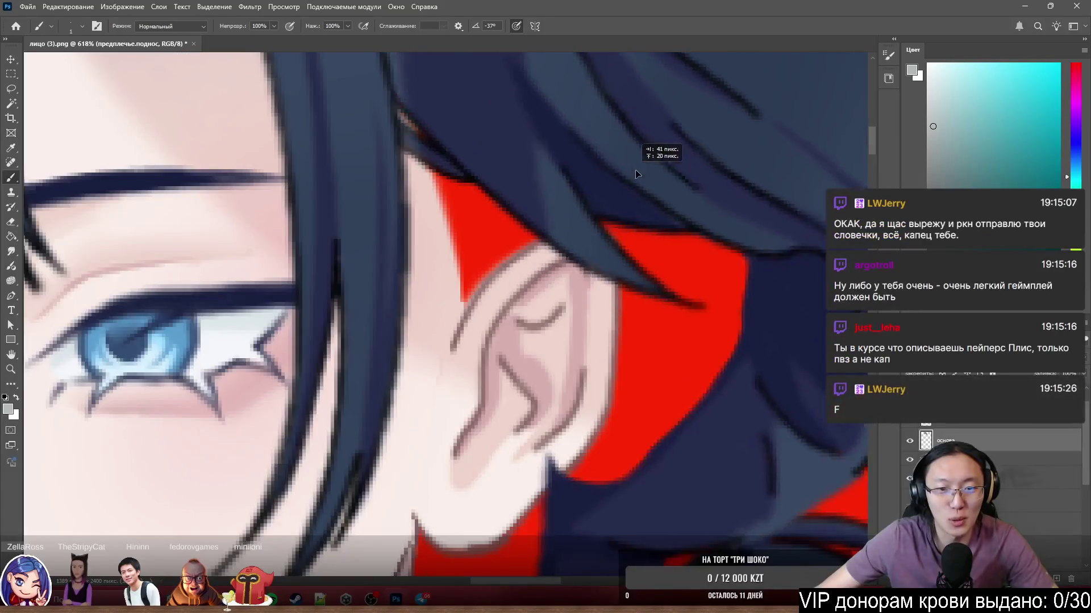
pyautogui.hotkey('ctrl', 'z')
pyautogui.scroll(-6, 521, 226)
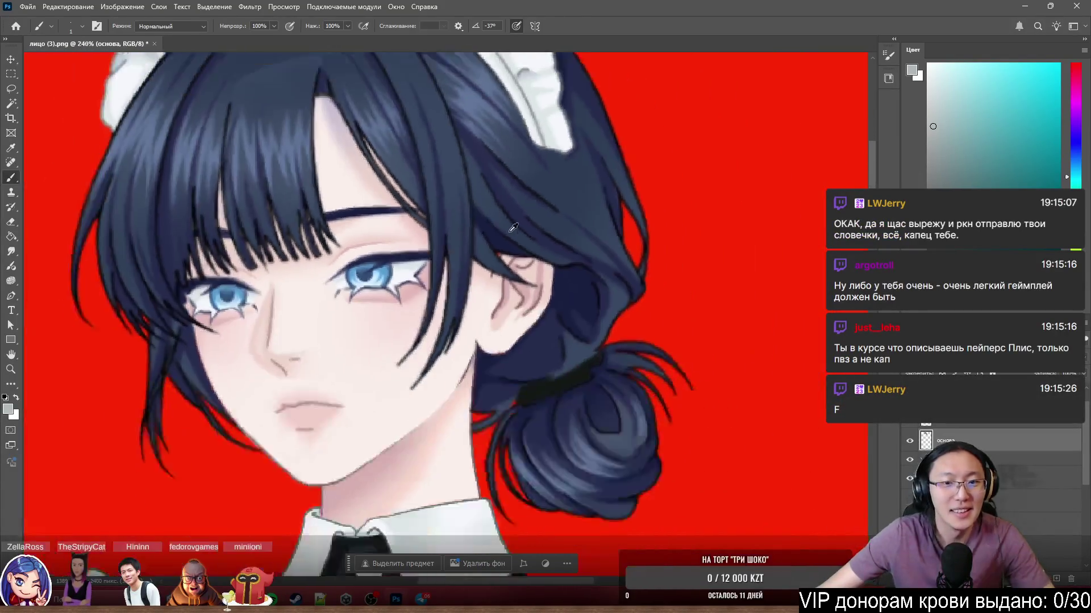
pyautogui.hotkey('ctrl', 'shift', 'z')
pyautogui.hotkey('ctrl', 'z')
pyautogui.scroll(5, 565, 146)
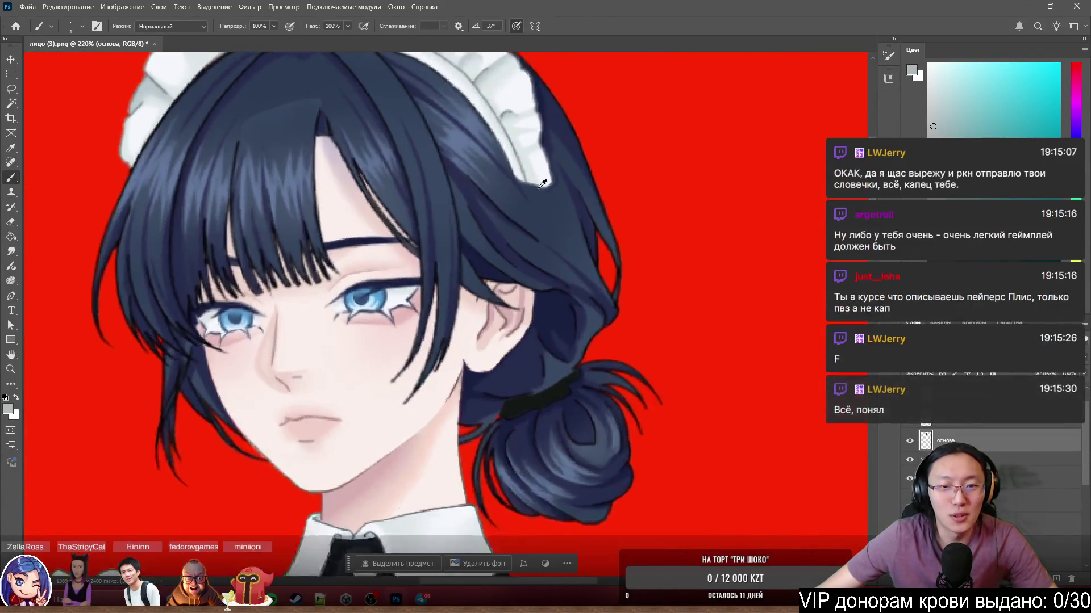
pyautogui.scroll(-5, 646, 214)
pyautogui.scroll(3, 605, 274)
# Try repositioning the hair layer near the ear, then return it to its original place.
pyautogui.moveTo(585, 246); pyautogui.dragTo(715, 188)
pyautogui.hotkey('ctrl', 'z')
pyautogui.moveTo(609, 146)
pyautogui.mouseDown()
pyautogui.moveTo(640, 177)
pyautogui.moveTo(659, 69)
pyautogui.moveTo(722, 170)
pyautogui.moveTo(707, 188)
pyautogui.moveTo(695, 177)
pyautogui.mouseUp()
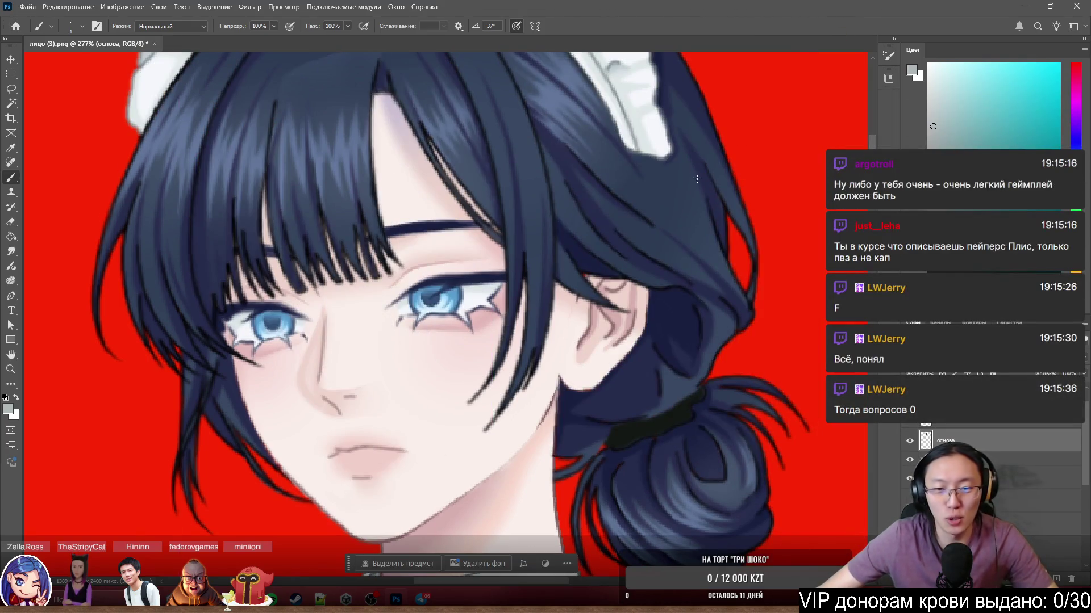
pyautogui.scroll(-4, 685, 281)
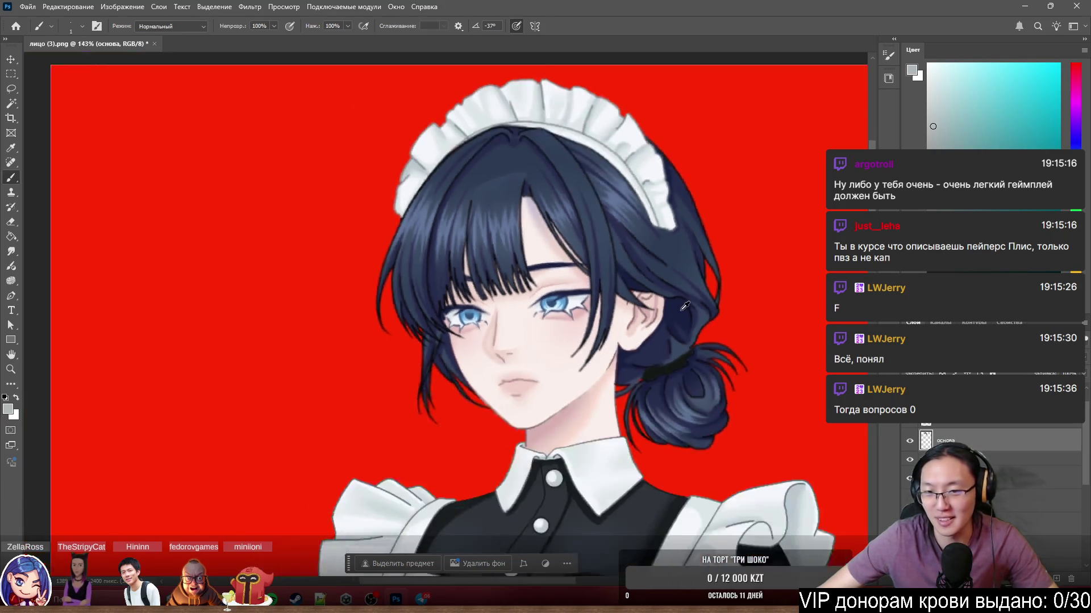
pyautogui.scroll(5, 648, 299)
pyautogui.moveTo(682, 261); pyautogui.dragTo(715, 188)
pyautogui.hotkey('ctrl', 'z')
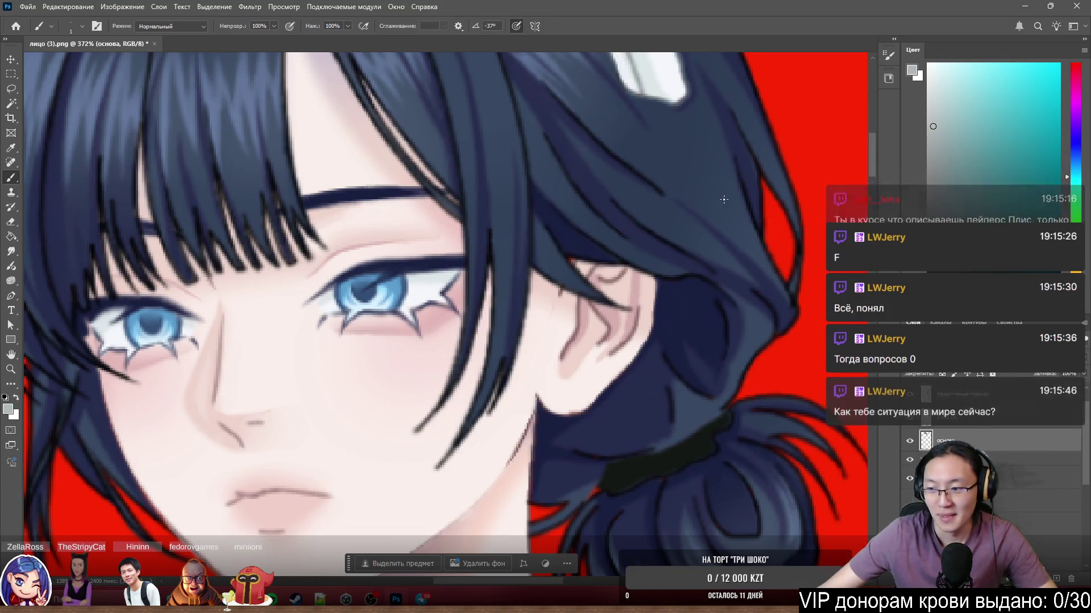
# Move the bangs layer slightly right and down.
pyautogui.scroll(-4, 710, 196)
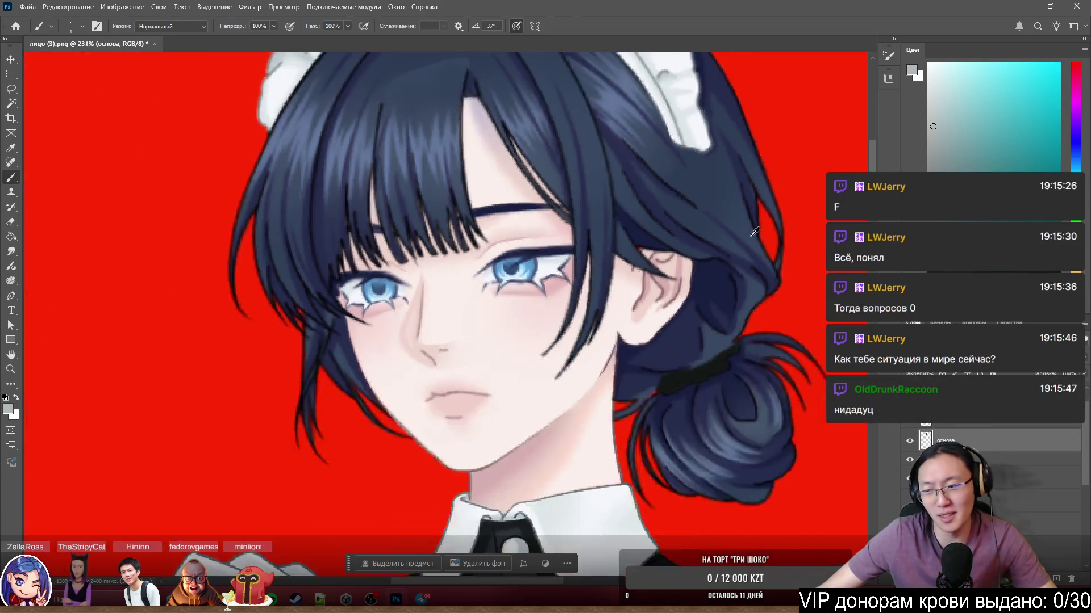
pyautogui.scroll(5, 645, 186)
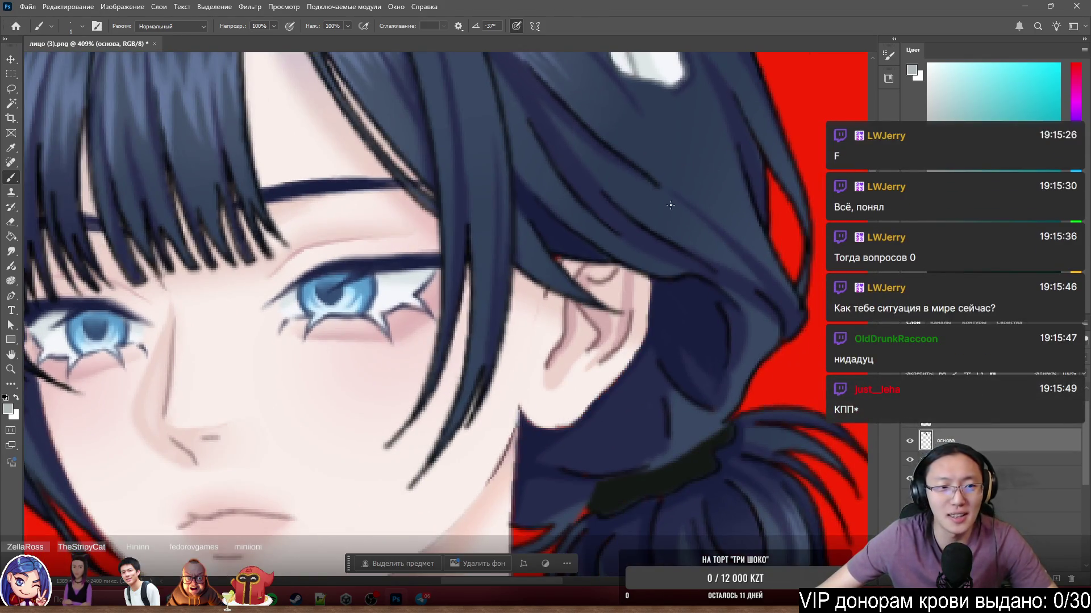
pyautogui.scroll(-5, 699, 213)
pyautogui.scroll(-2, 255, 120)
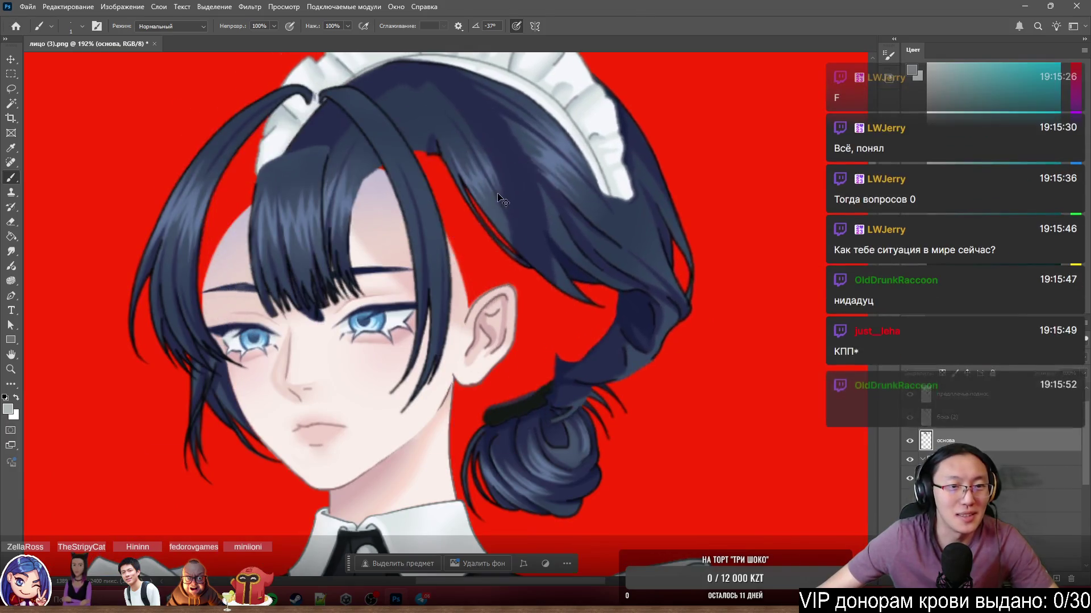
pyautogui.scroll(-3, 256, 120)
pyautogui.scroll(3, 293, 183)
pyautogui.moveTo(429, 211)
pyautogui.mouseDown()
pyautogui.moveTo(519, 234)
pyautogui.moveTo(447, 210)
pyautogui.moveTo(477, 193)
pyautogui.moveTo(520, 194)
pyautogui.mouseUp()
pyautogui.scroll(5, 393, 160)
# Zoom in on the hair parting and select the Smudge tool.
pyautogui.press('e')
pyautogui.scroll(-5, 520, 195)
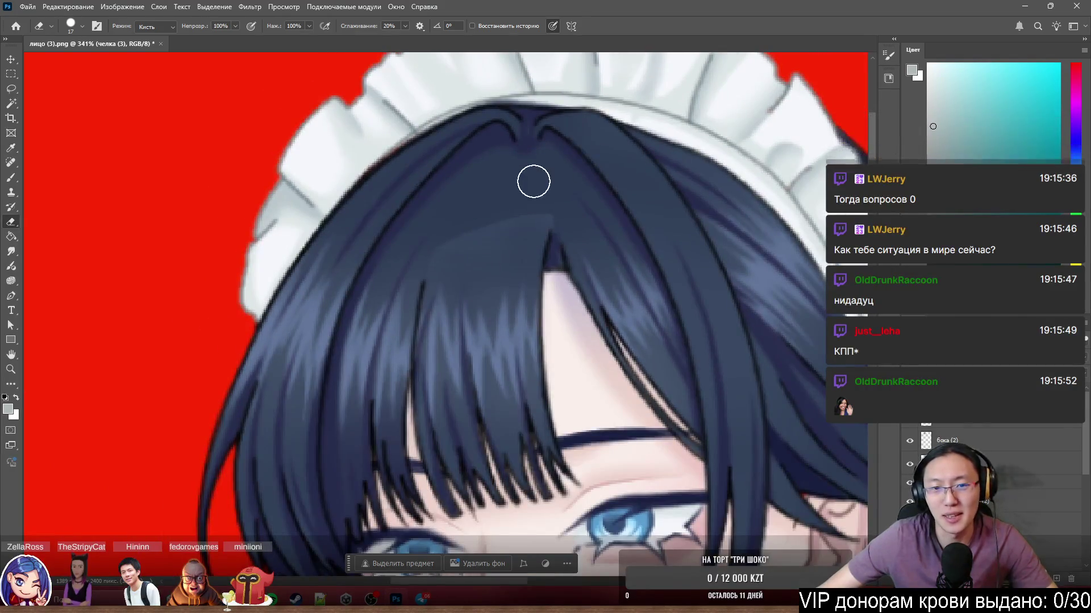
pyautogui.scroll(4, 534, 182)
pyautogui.scroll(2, 489, 199)
pyautogui.scroll(2, 479, 212)
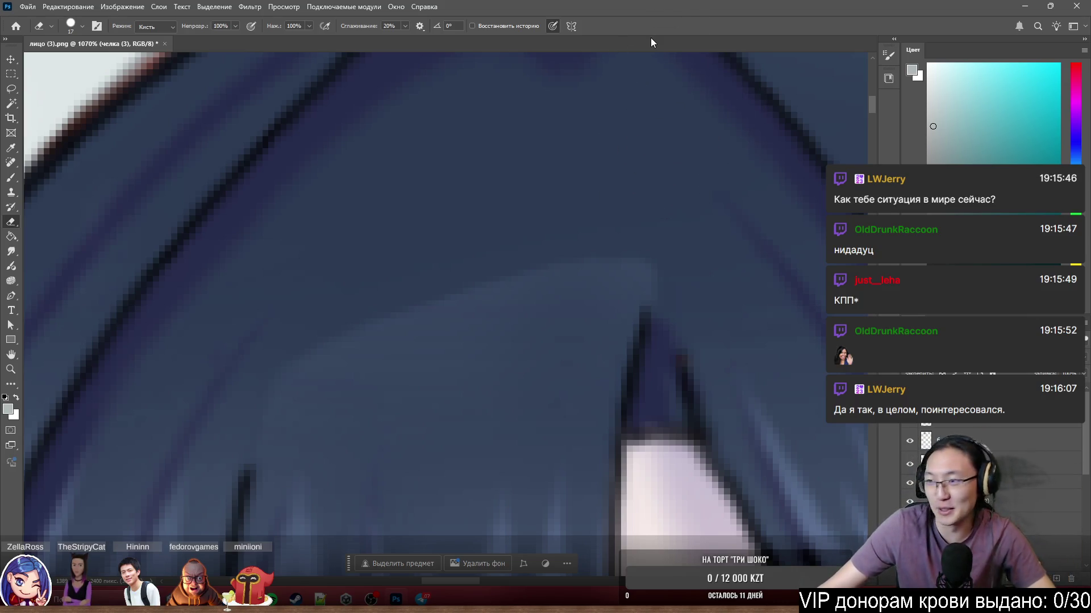
pyautogui.scroll(-5, 445, 309)
pyautogui.scroll(3, 440, 306)
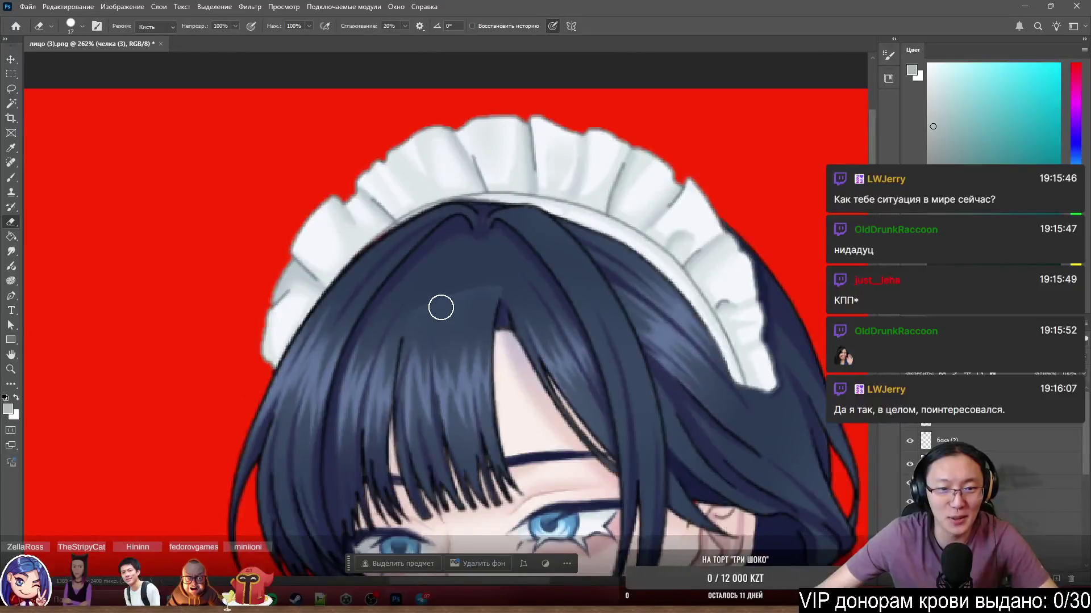
pyautogui.press('b')
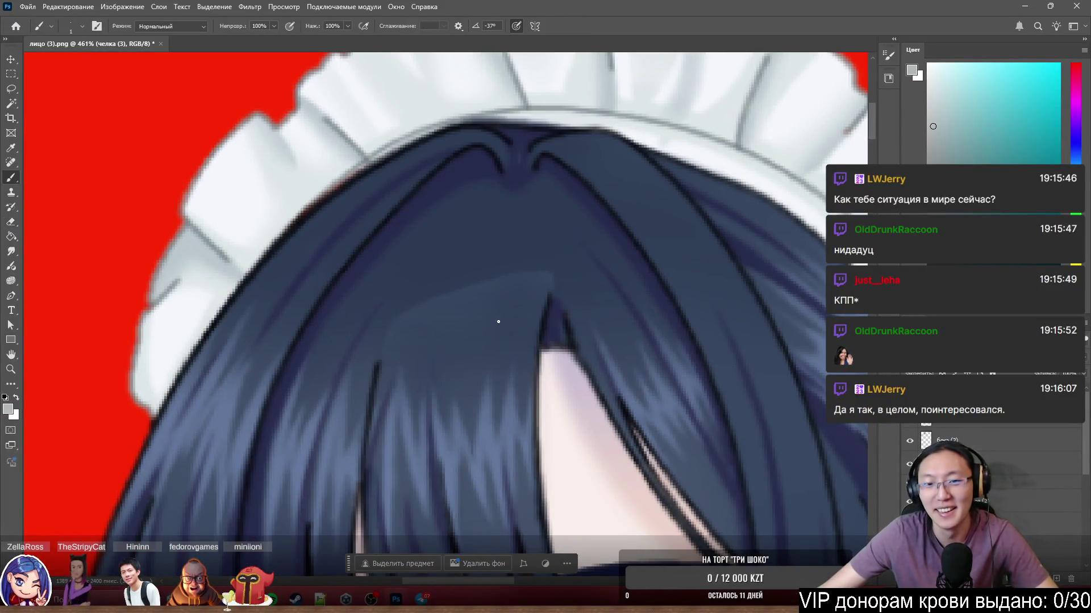
pyautogui.scroll(3, 438, 247)
pyautogui.click(11, 251)
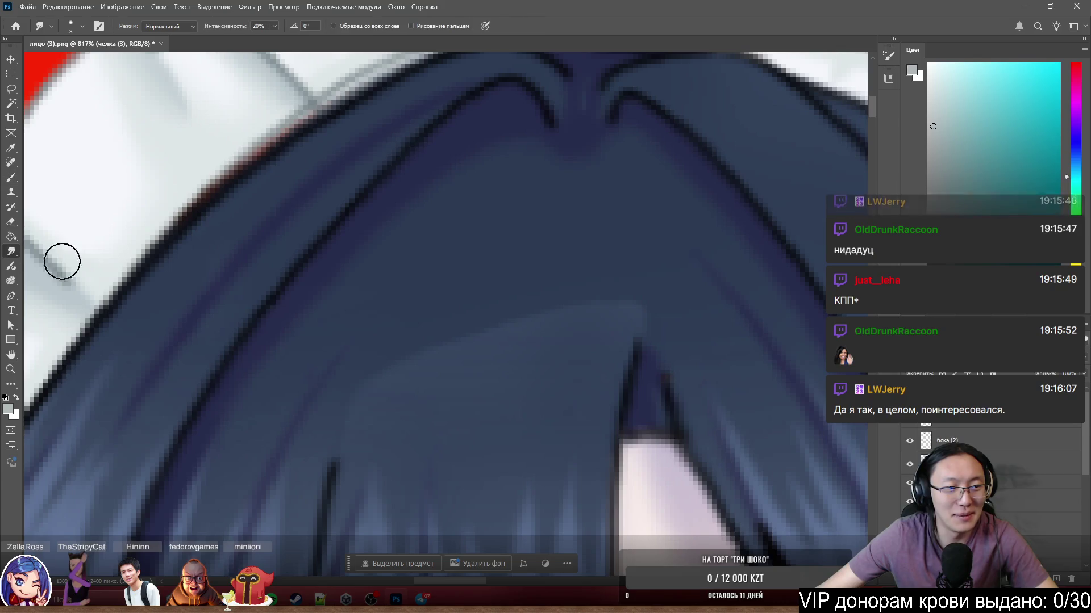
pyautogui.rightClick(937, 389)
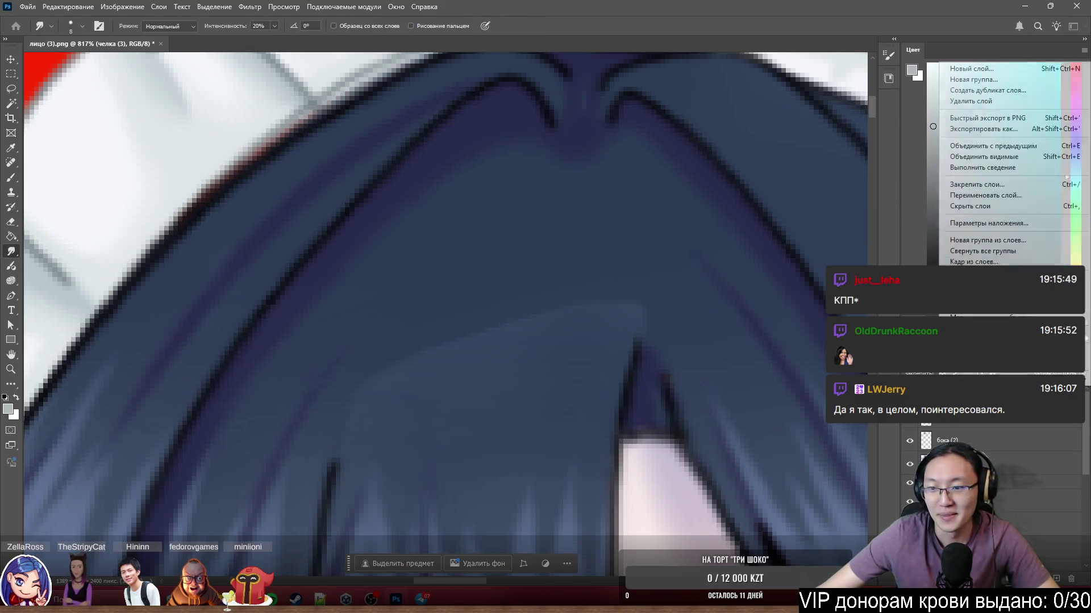
# Duplicate the bangs layer and smudge the light notch below the parting into dark hair.
pyautogui.click(965, 85)
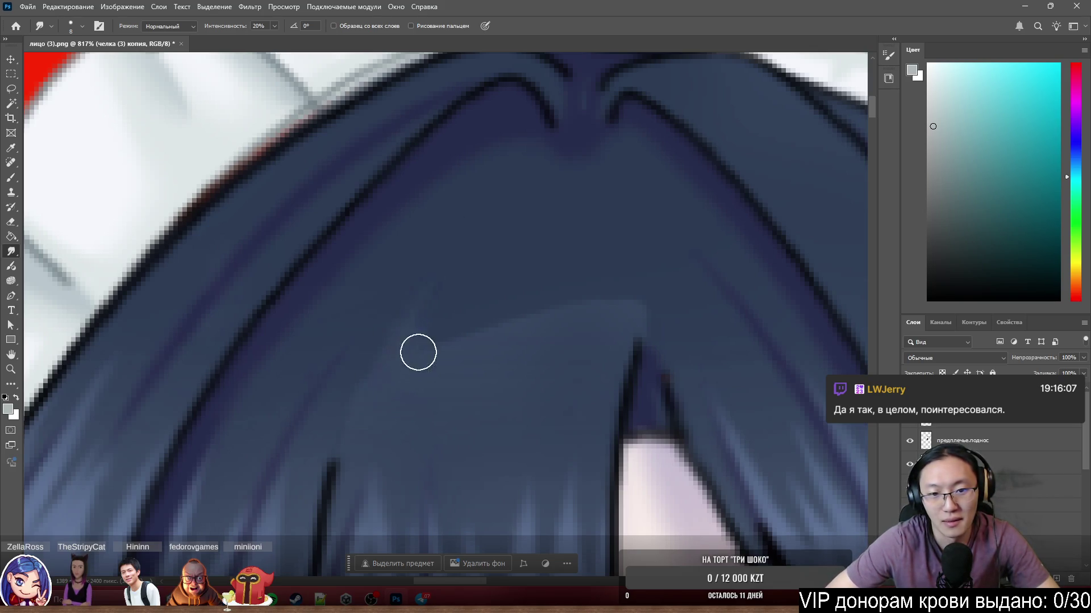
pyautogui.moveTo(458, 277)
pyautogui.mouseDown()
pyautogui.moveTo(436, 333)
pyautogui.moveTo(440, 371)
pyautogui.mouseUp()
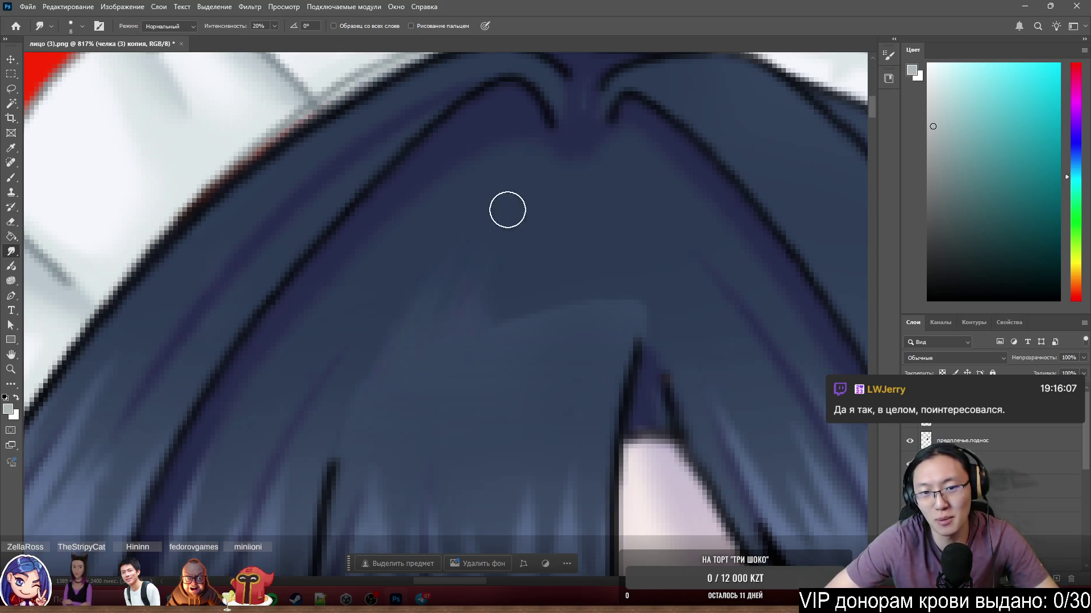
pyautogui.moveTo(463, 309)
pyautogui.mouseDown()
pyautogui.moveTo(485, 331)
pyautogui.moveTo(499, 317)
pyautogui.mouseUp()
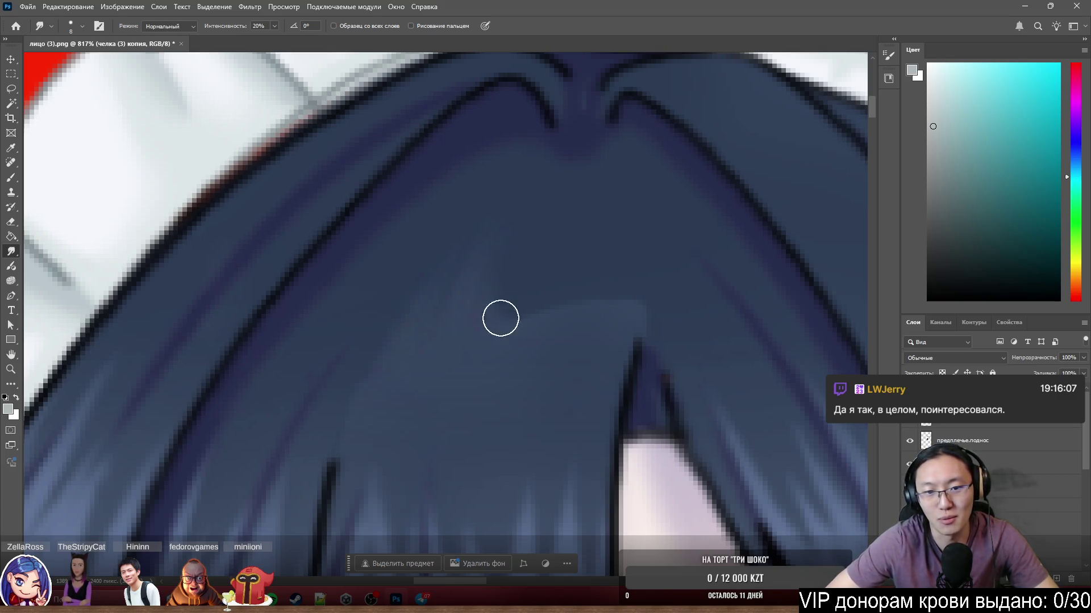
pyautogui.moveTo(543, 240); pyautogui.dragTo(517, 349)
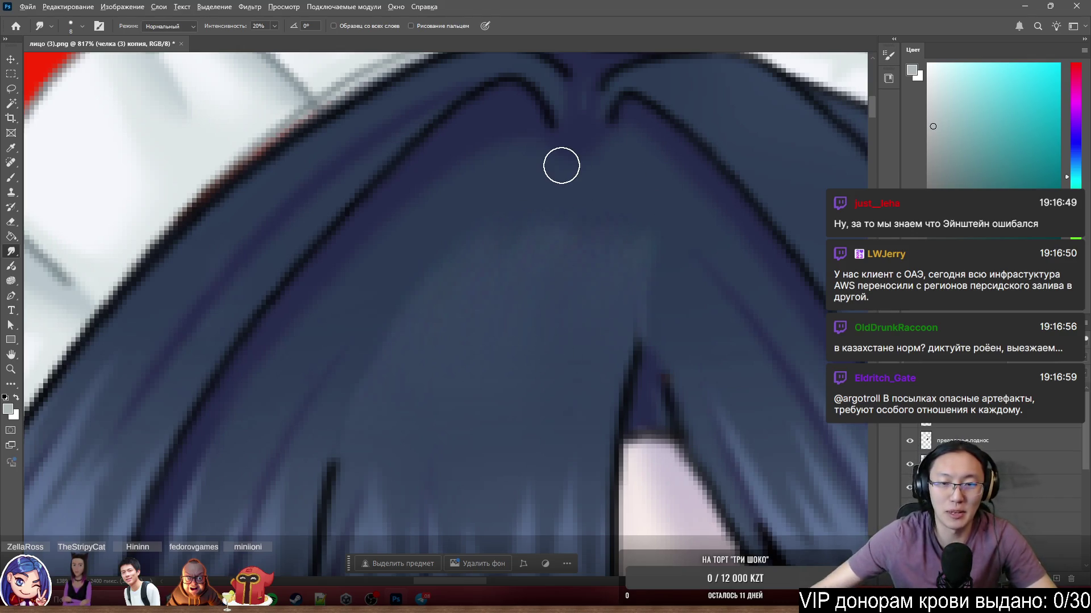
# Nudge the bangs copy a few pixels into place.
pyautogui.scroll(-5, 624, 187)
pyautogui.scroll(-4, 624, 187)
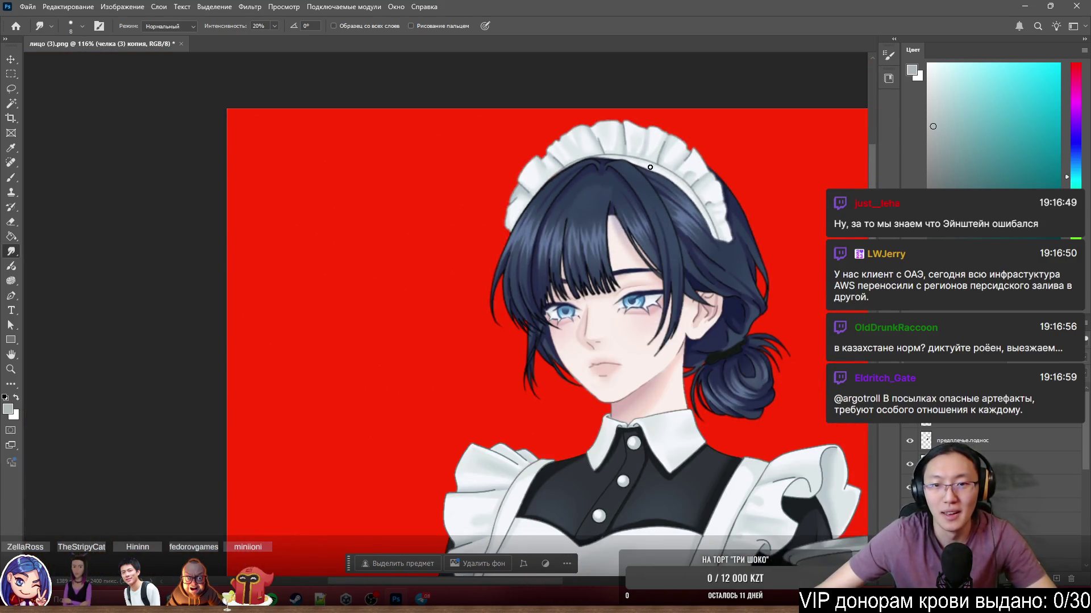
pyautogui.scroll(5, 636, 196)
pyautogui.moveTo(514, 212)
pyautogui.mouseDown()
pyautogui.moveTo(526, 251)
pyautogui.moveTo(506, 210)
pyautogui.moveTo(516, 203)
pyautogui.mouseUp()
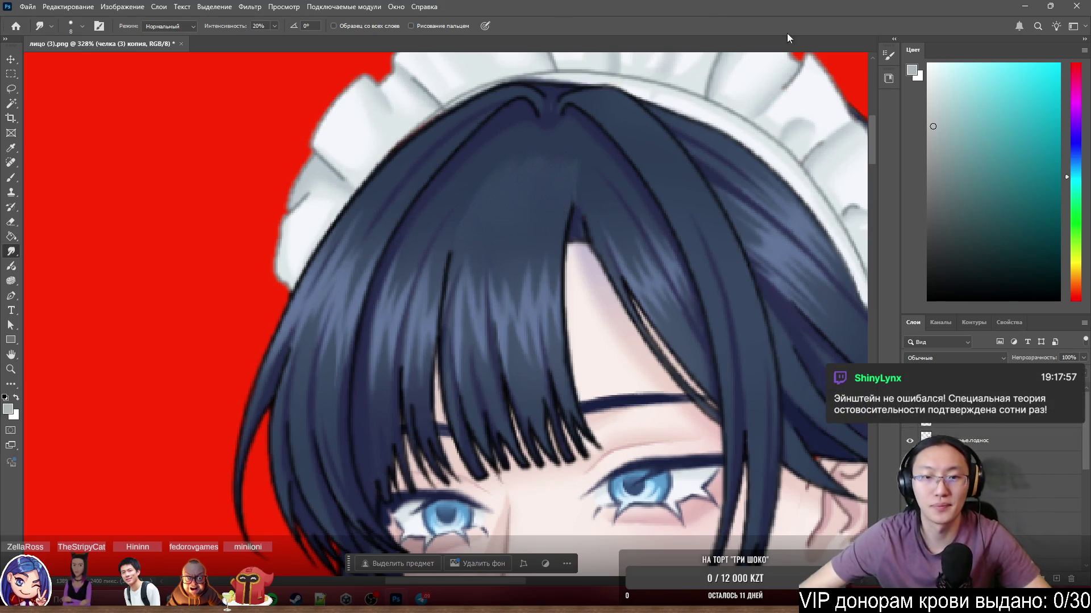
# Shift the основа layer to the right and fine-tune its position.
pyautogui.scroll(-5, 487, 161)
pyautogui.scroll(5, 446, 122)
pyautogui.keyDown('ctrl'); pyautogui.click(502, 100); pyautogui.keyUp('ctrl')
pyautogui.moveTo(455, 80)
pyautogui.mouseDown()
pyautogui.moveTo(581, 78)
pyautogui.moveTo(494, 56)
pyautogui.moveTo(527, 84)
pyautogui.mouseUp()
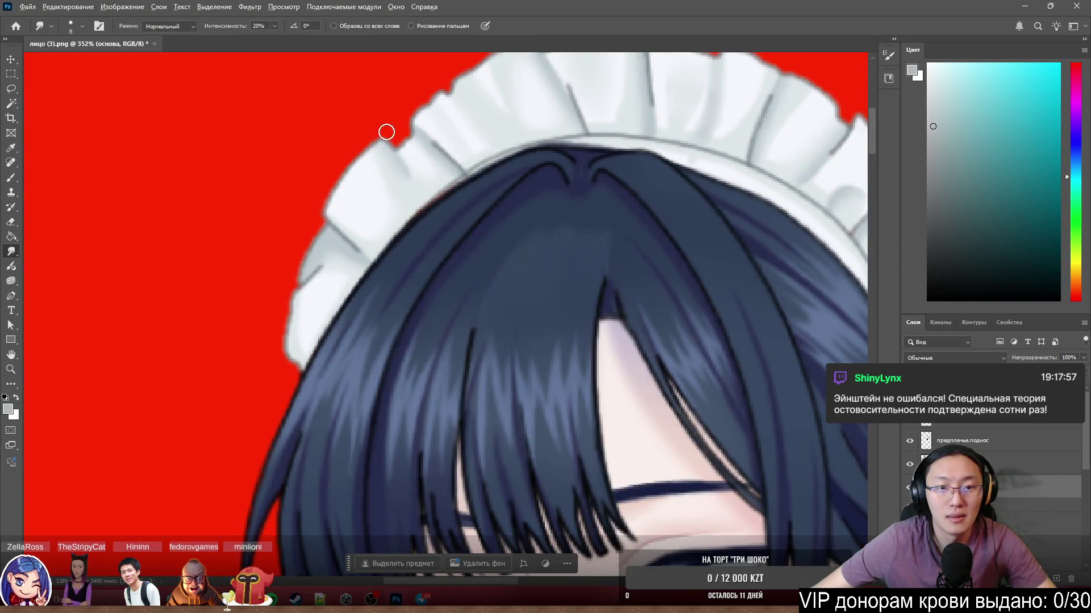
pyautogui.scroll(3, 384, 129)
pyautogui.moveTo(399, 146)
pyautogui.mouseDown()
pyautogui.moveTo(437, 165)
pyautogui.moveTo(434, 153)
pyautogui.mouseUp()
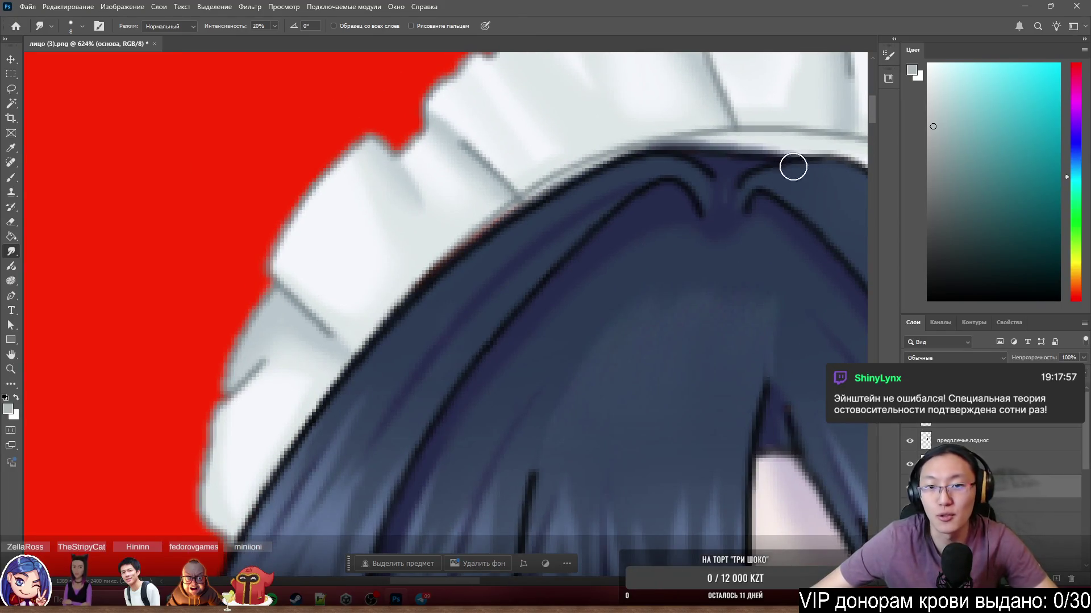
pyautogui.scroll(-5, 604, 119)
pyautogui.scroll(5, 591, 104)
pyautogui.scroll(-2, 570, 138)
pyautogui.scroll(2, 570, 138)
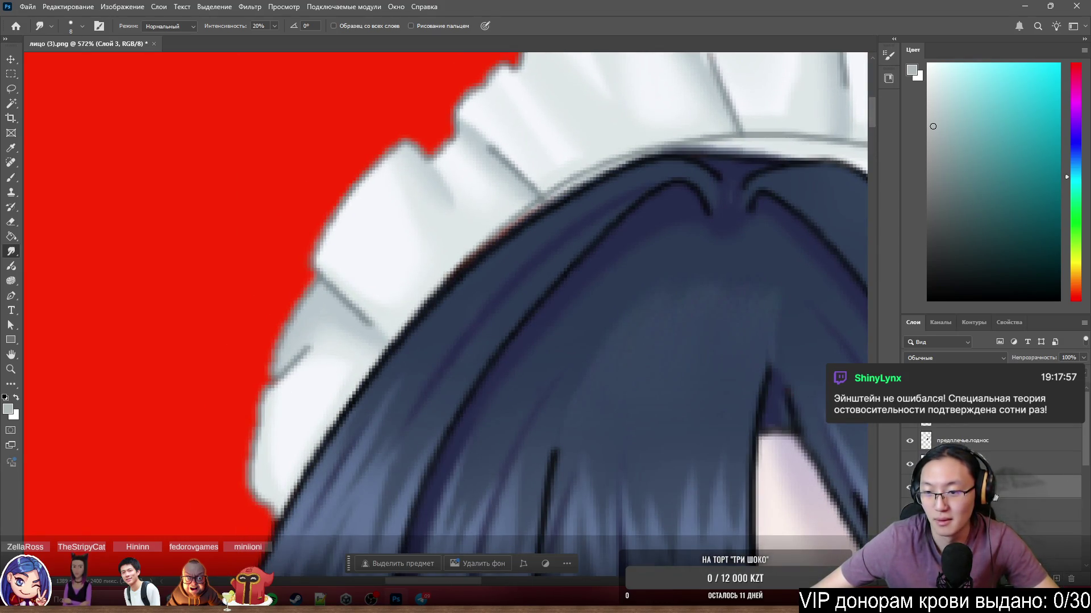
# Paint a black outline along the hair edge on the основа layer, then zoom out to the full figure.
pyautogui.press('b')
pyautogui.press('d')
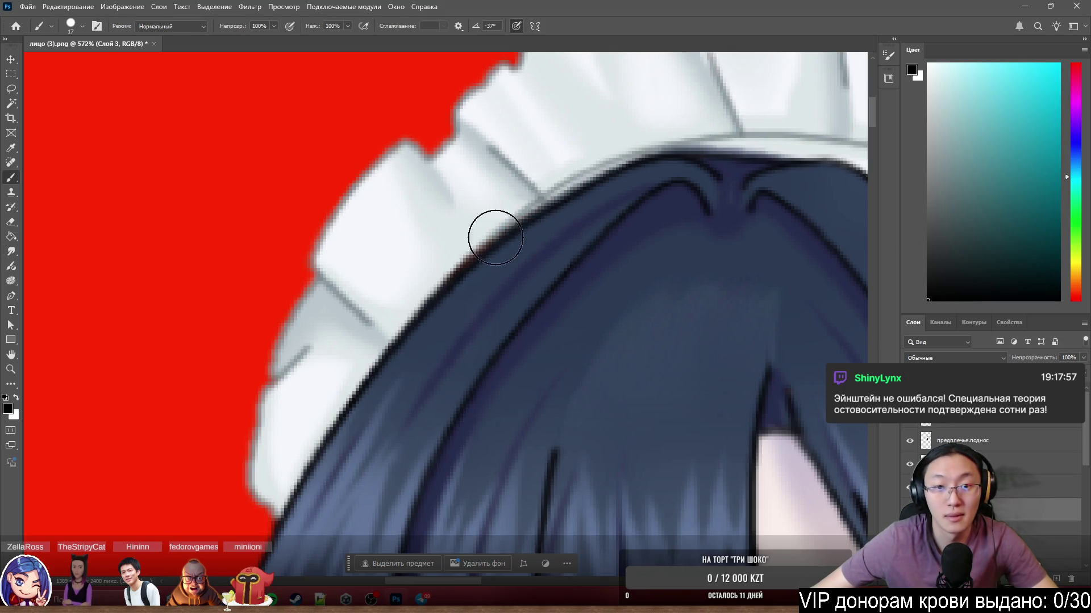
pyautogui.scroll(-4, 606, 167)
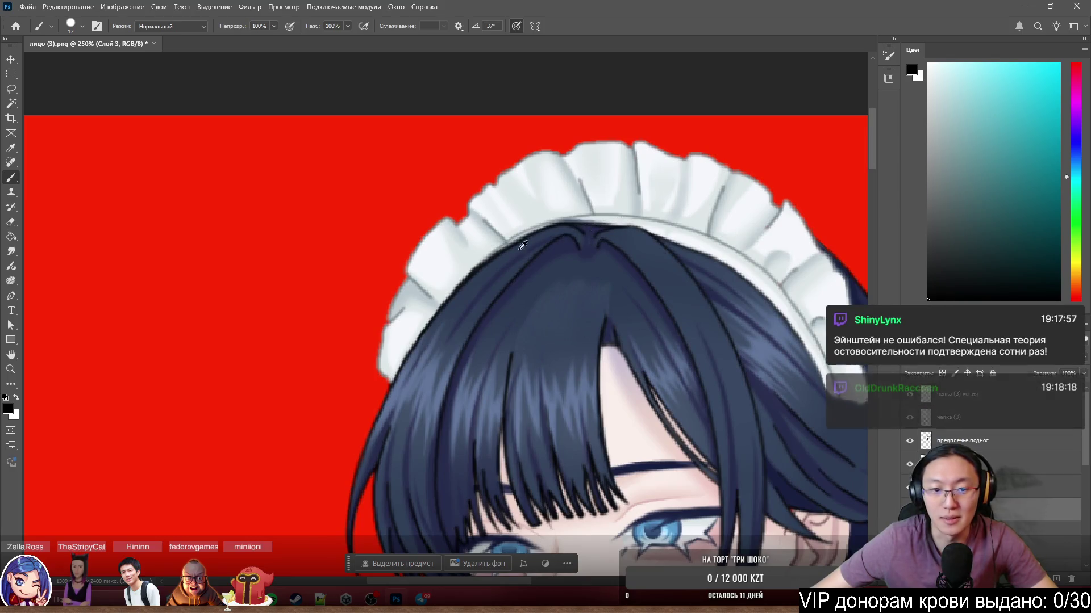
pyautogui.scroll(2, 618, 230)
pyautogui.click(1032, 488)
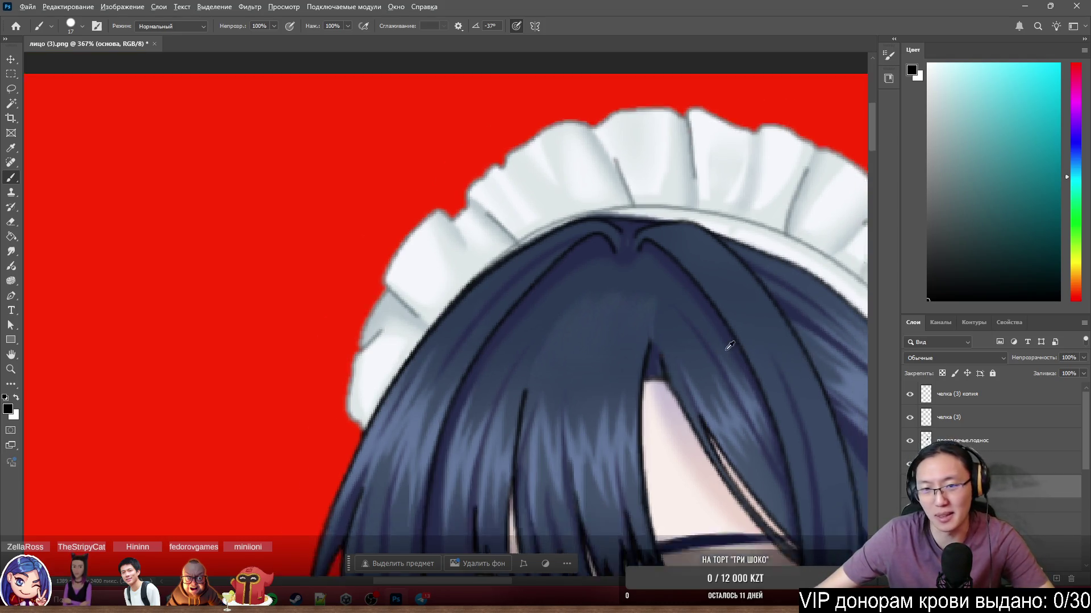
pyautogui.scroll(-10, 663, 326)
pyautogui.scroll(-2, 663, 326)
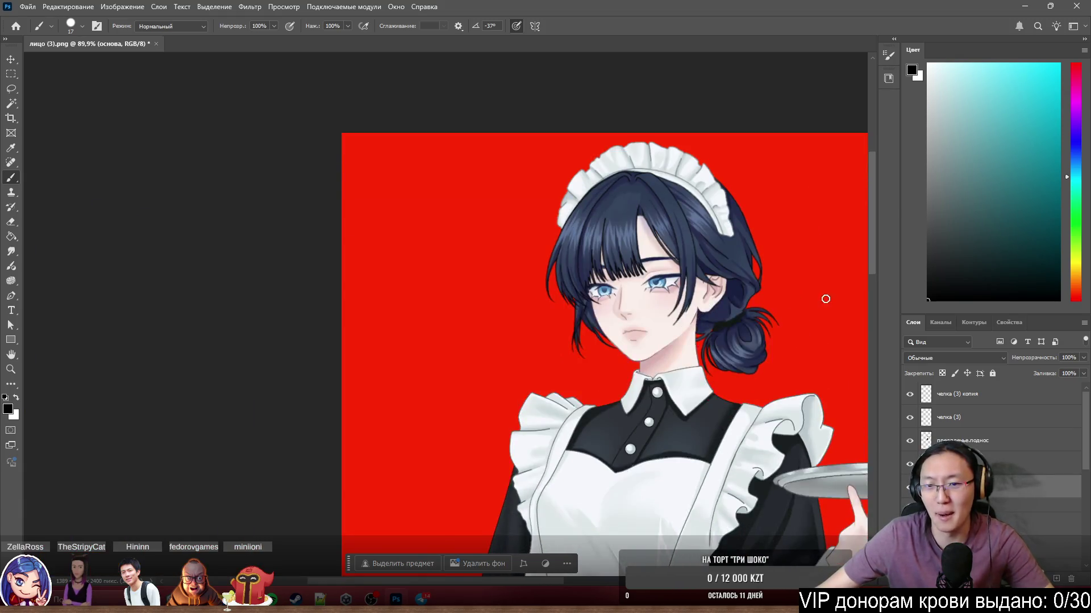
# Sample the dark navy hair colour and shrink the brush to 1 px.
pyautogui.scroll(3, 792, 221)
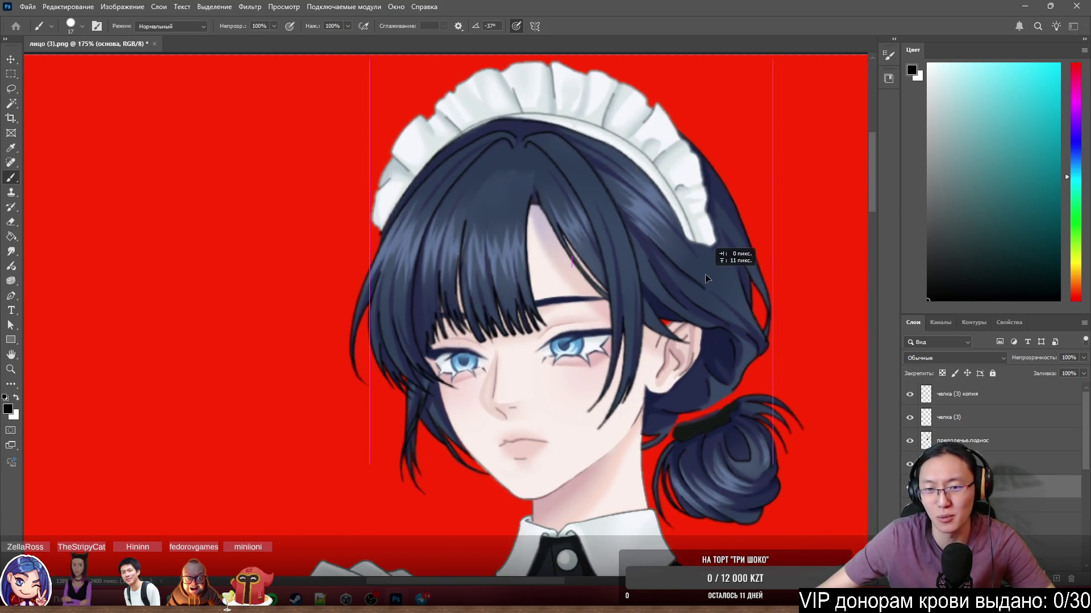
pyautogui.scroll(2, 727, 286)
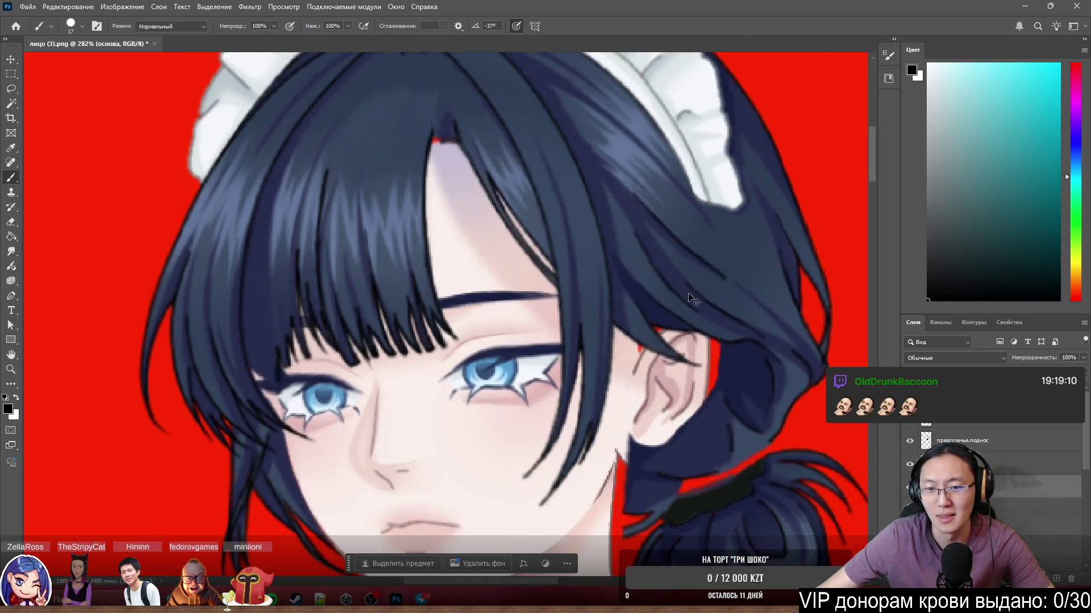
pyautogui.scroll(10, 691, 291)
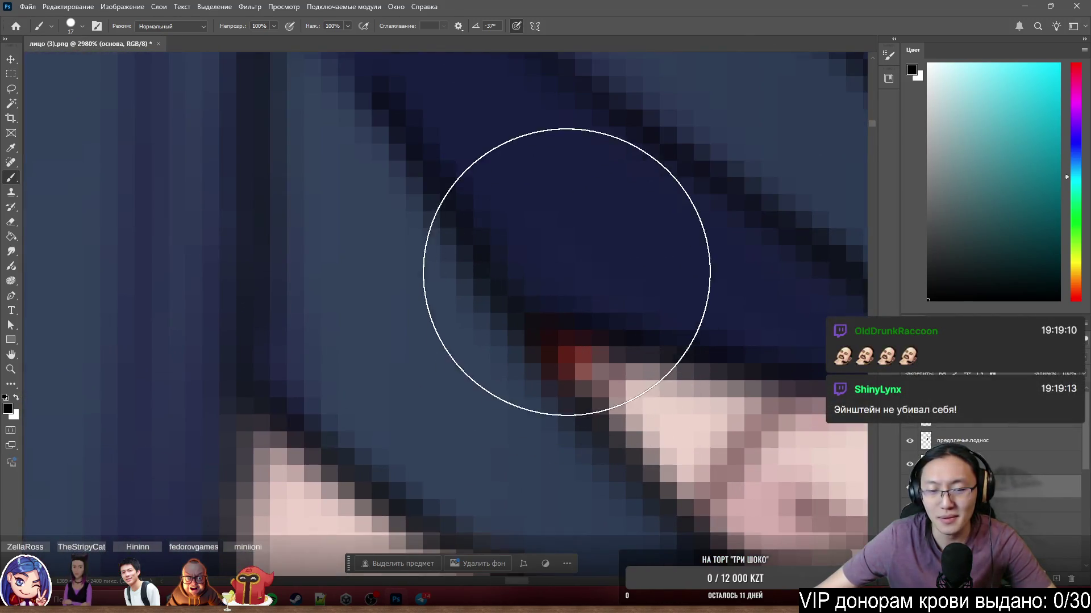
pyautogui.keyDown('alt'); pyautogui.click(607, 215); pyautogui.keyUp('alt')
pyautogui.moveTo(596, 306)
pyautogui.mouseDown()
pyautogui.moveTo(492, 327)
pyautogui.moveTo(529, 338)
pyautogui.mouseUp()
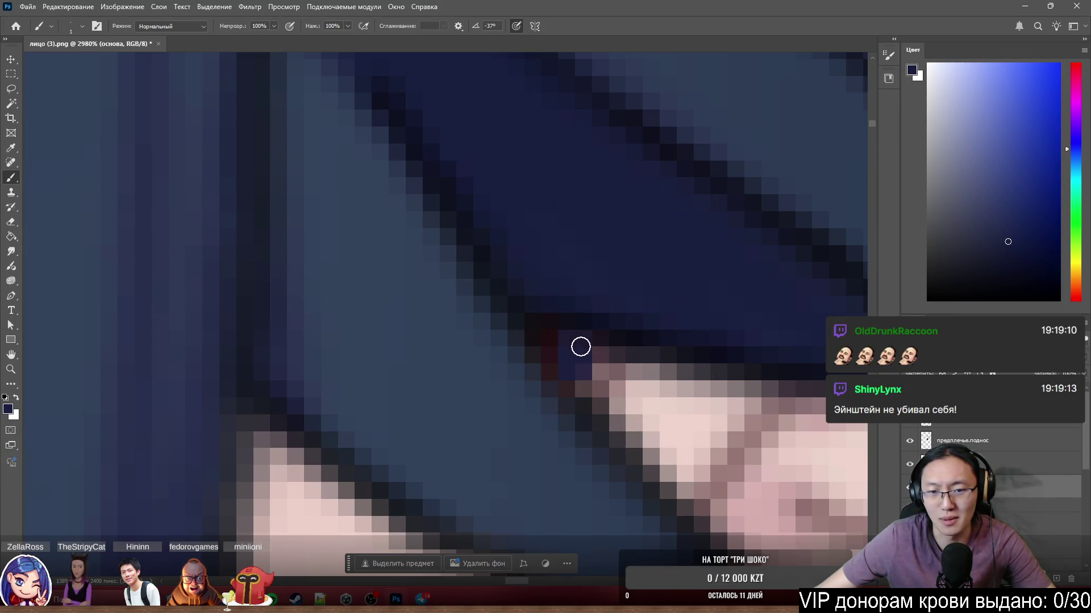
# Move the пучок.прядь hair layer below the Face layer and nudge the strand into place.
pyautogui.scroll(-12, 612, 360)
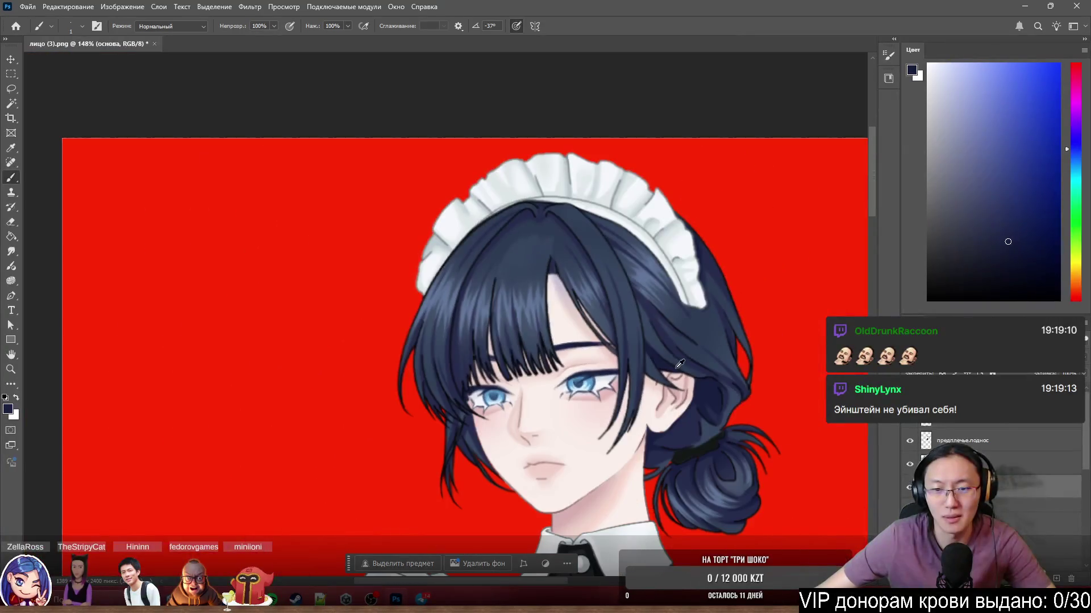
pyautogui.scroll(-2, 599, 389)
pyautogui.scroll(5, 598, 389)
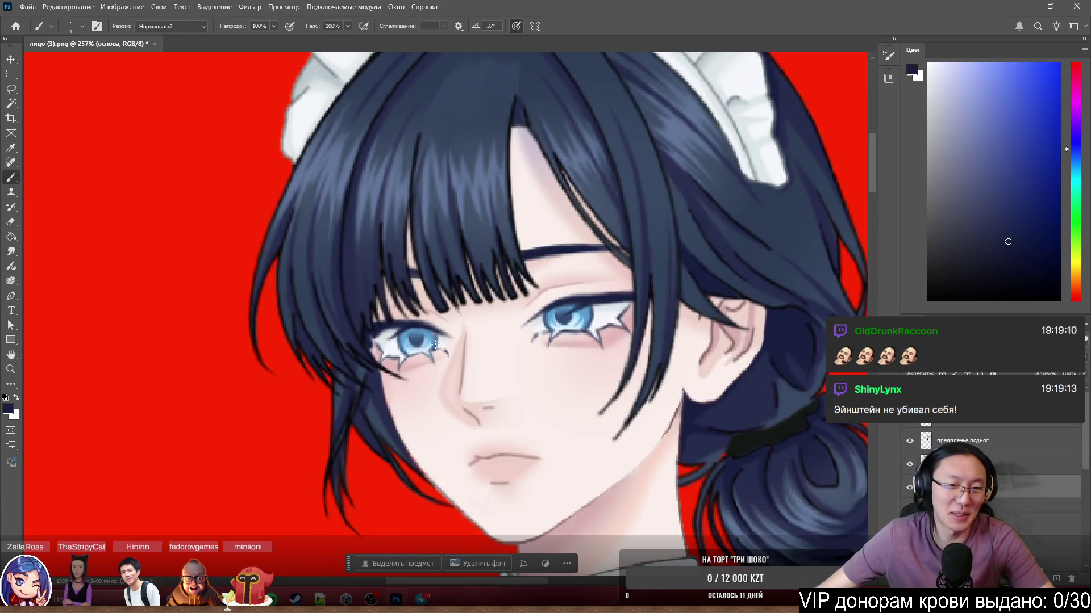
pyautogui.scroll(-2, 455, 338)
pyautogui.scroll(5, 454, 338)
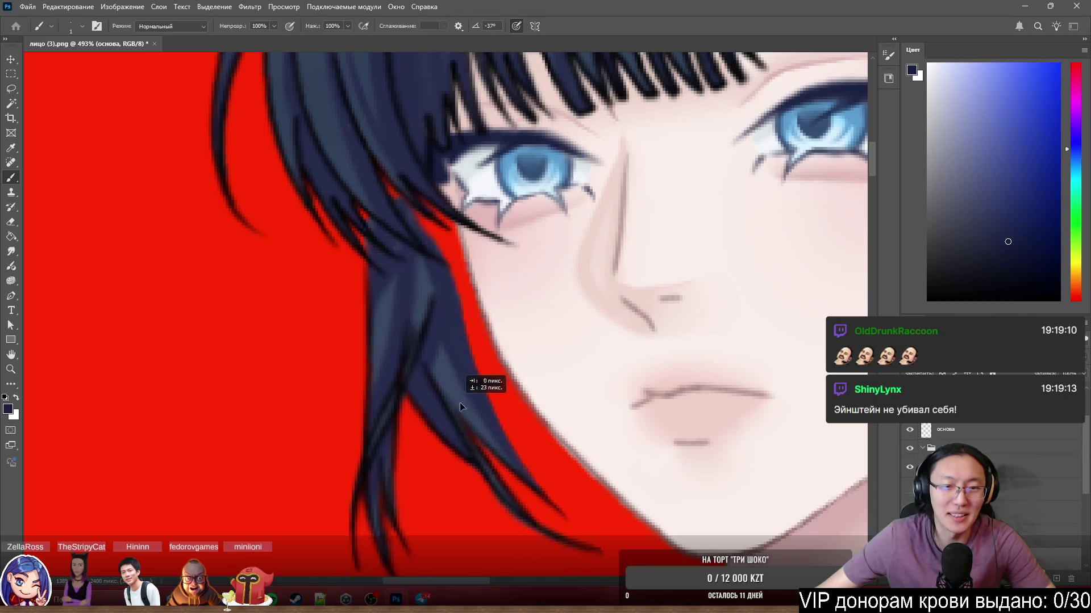
pyautogui.keyDown('ctrl'); pyautogui.click(417, 339); pyautogui.keyUp('ctrl')
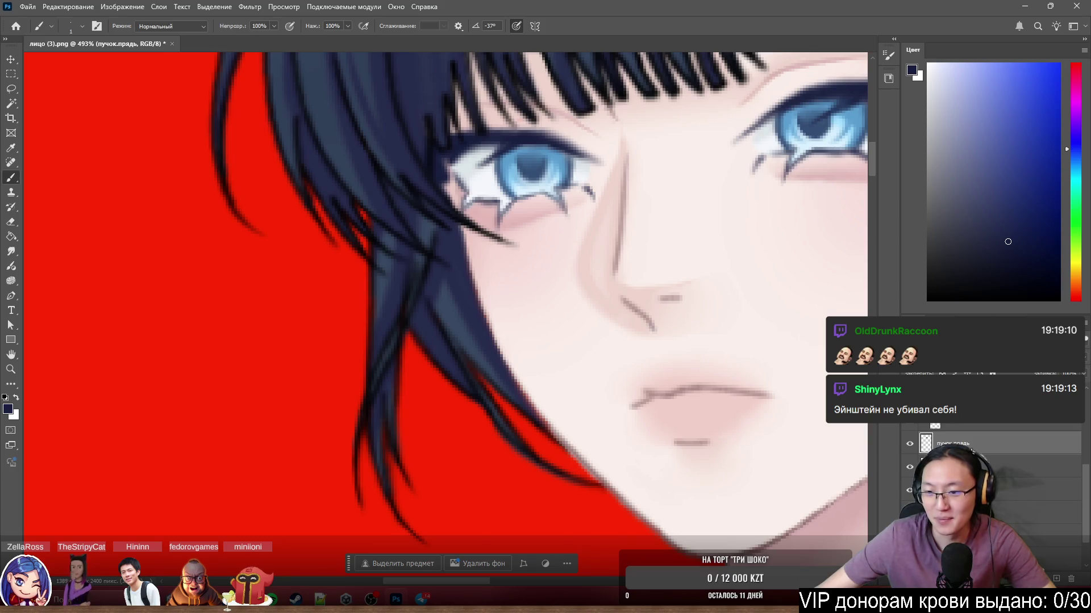
pyautogui.hotkey('ctrl', '[')
pyautogui.moveTo(426, 350)
pyautogui.mouseDown()
pyautogui.moveTo(431, 326)
pyautogui.moveTo(432, 389)
pyautogui.mouseUp()
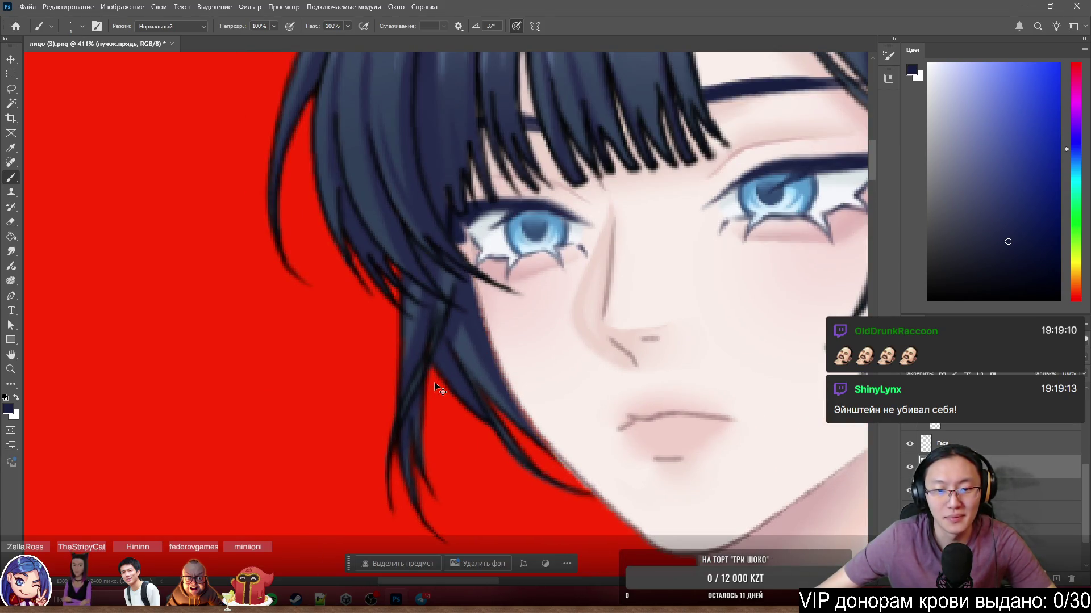
# Show only the hair strand layer and sample its dark blue colour.
pyautogui.keyDown('alt'); pyautogui.click(910, 470); pyautogui.keyUp('alt')
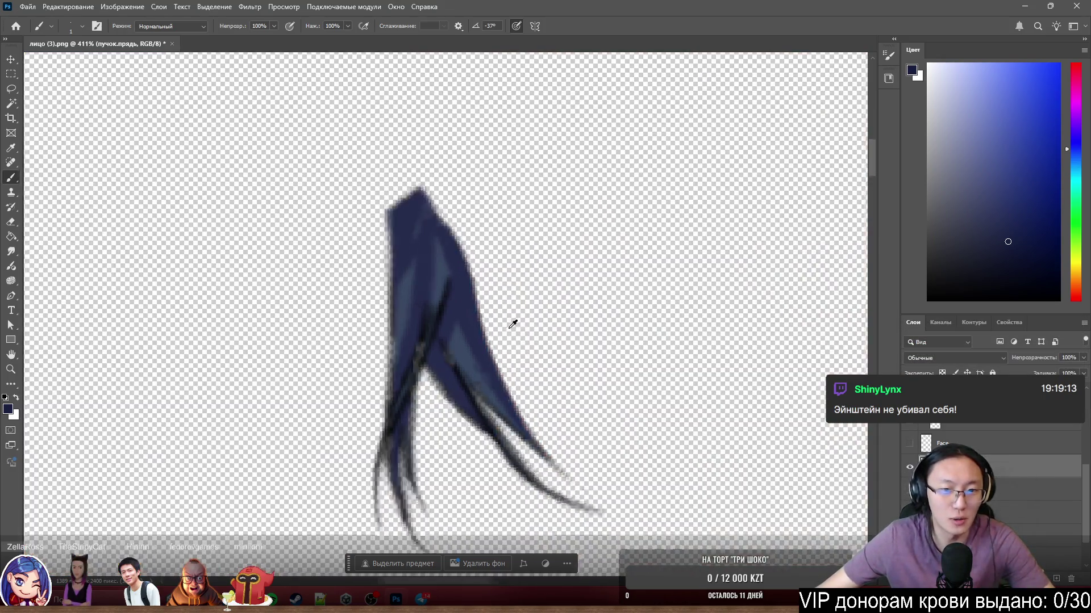
pyautogui.scroll(5, 469, 343)
pyautogui.keyDown('alt'); pyautogui.click(467, 344); pyautogui.keyUp('alt')
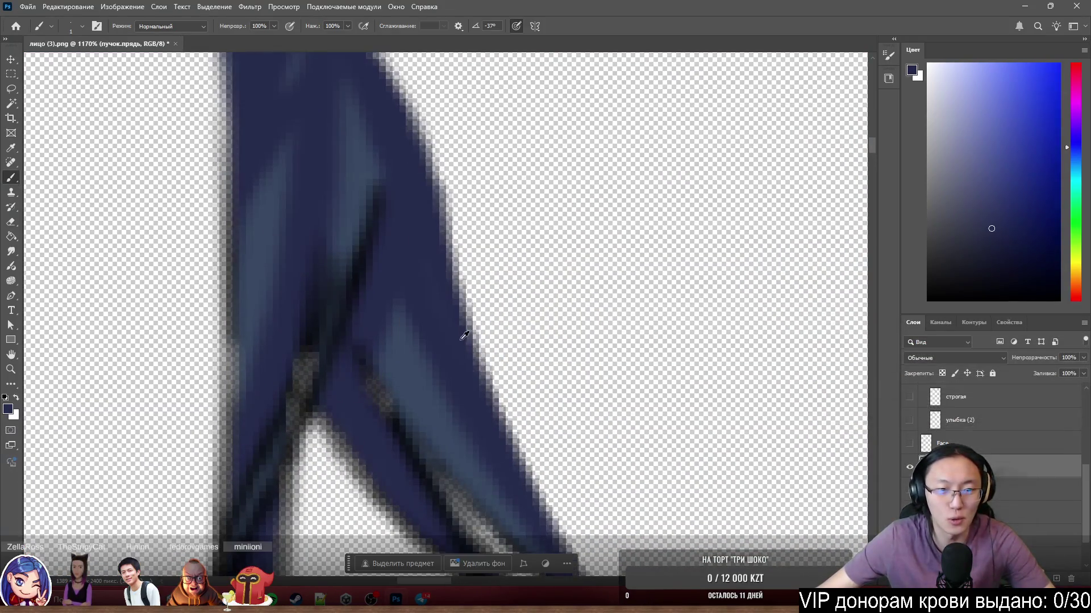
pyautogui.keyDown('alt'); pyautogui.click(415, 261); pyautogui.keyUp('alt')
pyautogui.scroll(-3, 433, 266)
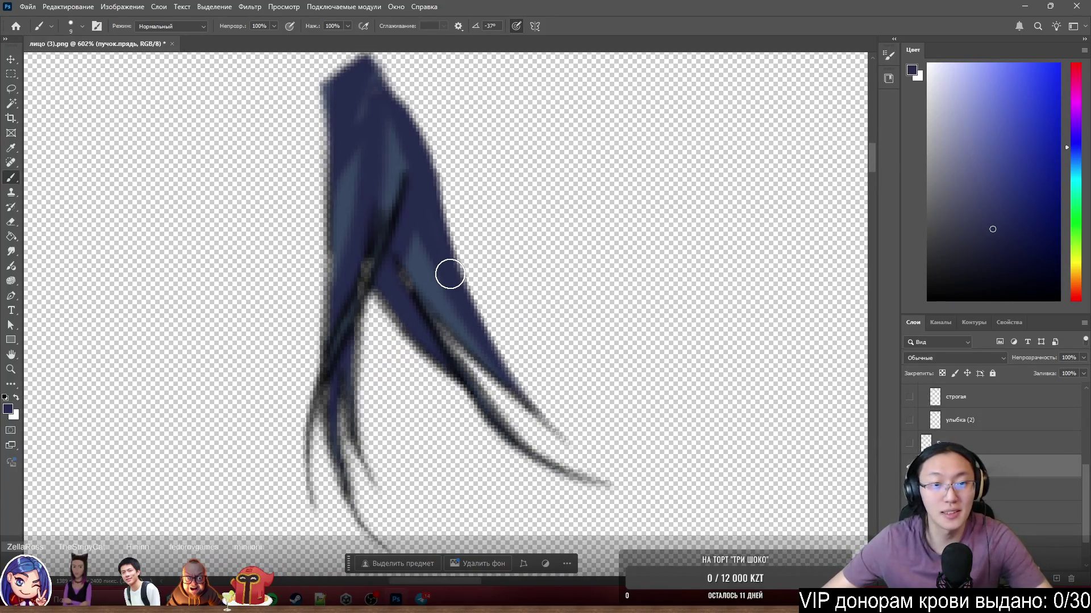
pyautogui.scroll(2, 450, 274)
pyautogui.scroll(-2, 590, 313)
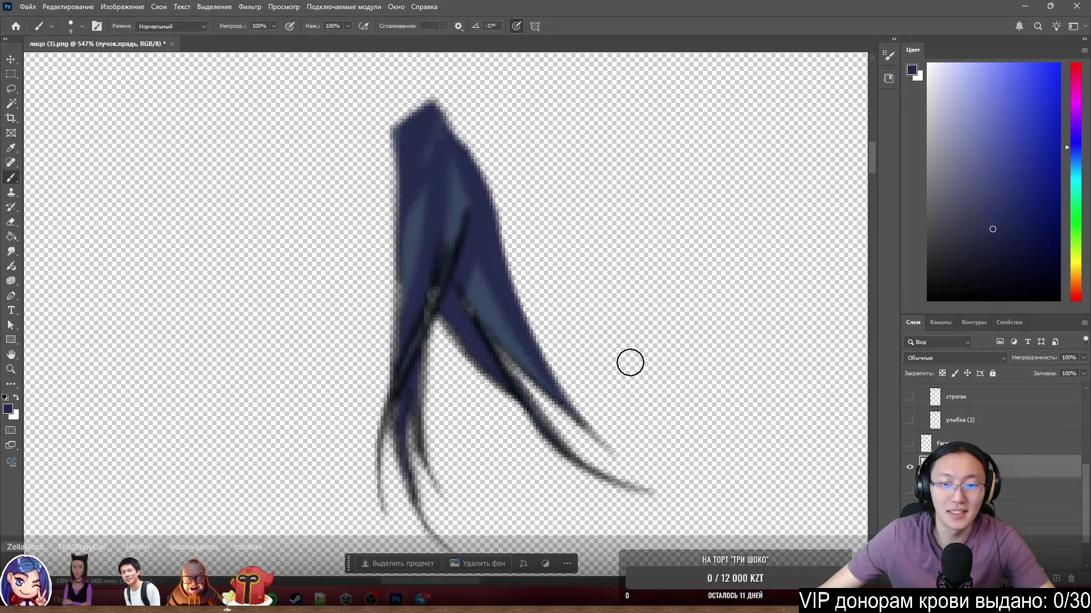
# Paint dark blue along the strand's right edge and lengthen its tapered tip.
pyautogui.moveTo(494, 224); pyautogui.dragTo(519, 273)
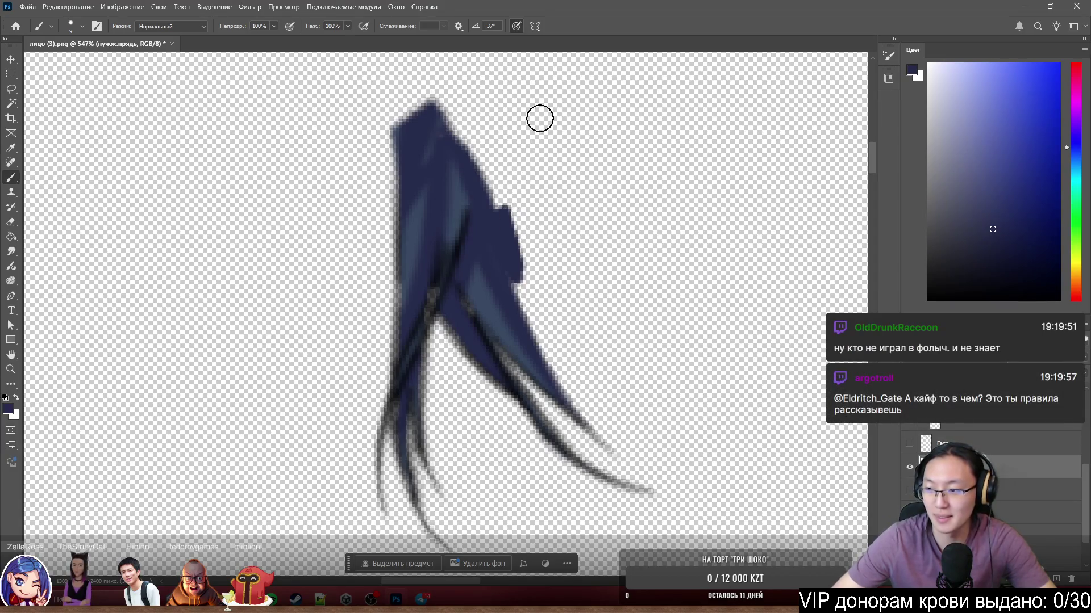
pyautogui.scroll(-2, 684, 227)
pyautogui.scroll(3, 604, 190)
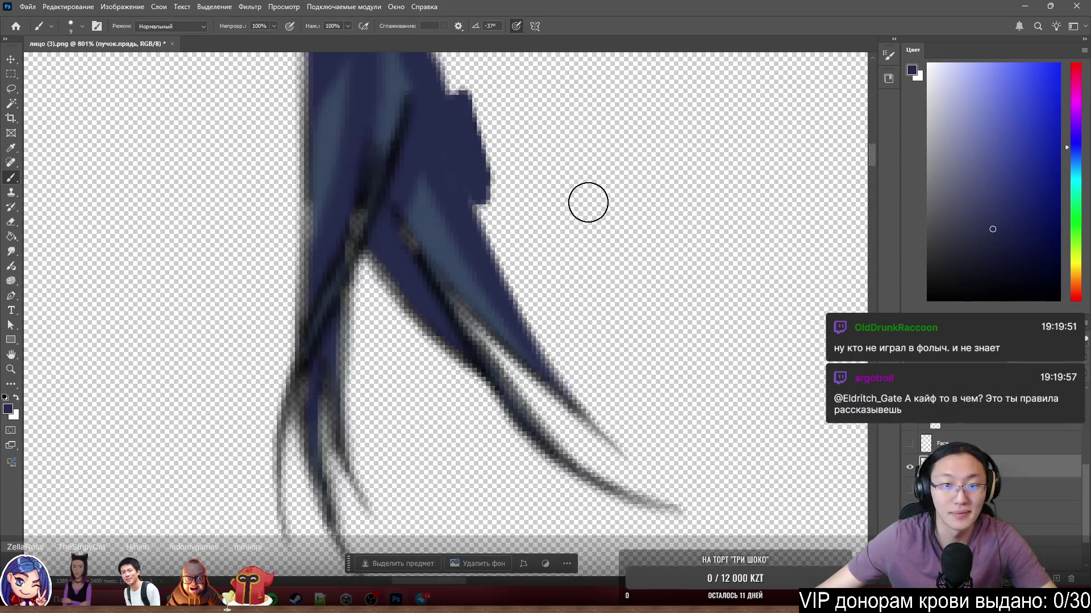
pyautogui.scroll(1, 596, 197)
pyautogui.moveTo(483, 207)
pyautogui.mouseDown()
pyautogui.moveTo(500, 261)
pyautogui.moveTo(492, 241)
pyautogui.mouseUp()
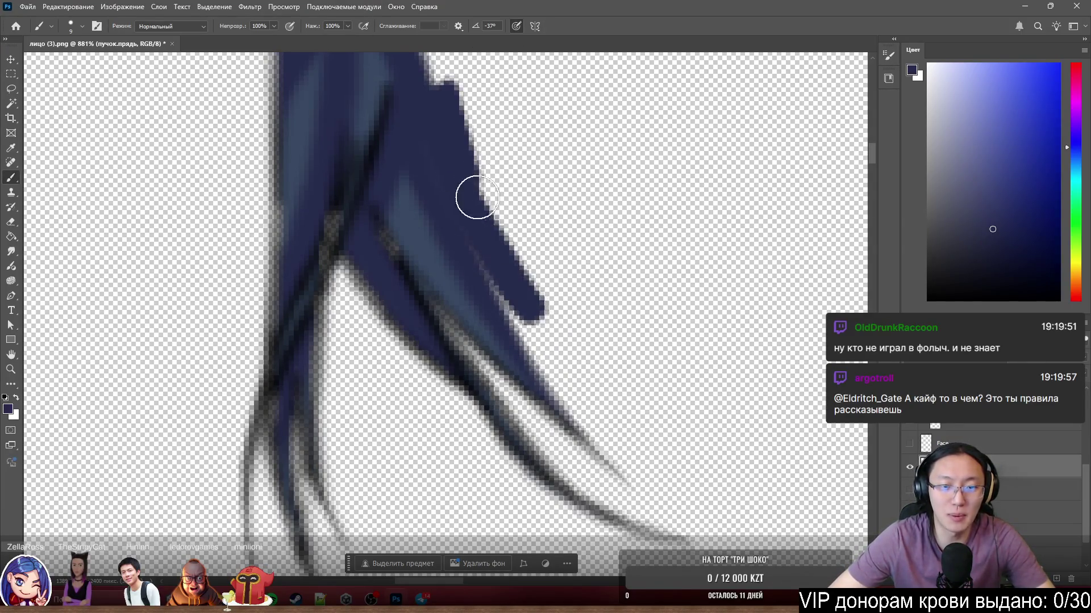
pyautogui.moveTo(477, 197); pyautogui.dragTo(541, 335)
pyautogui.moveTo(472, 189); pyautogui.dragTo(522, 319)
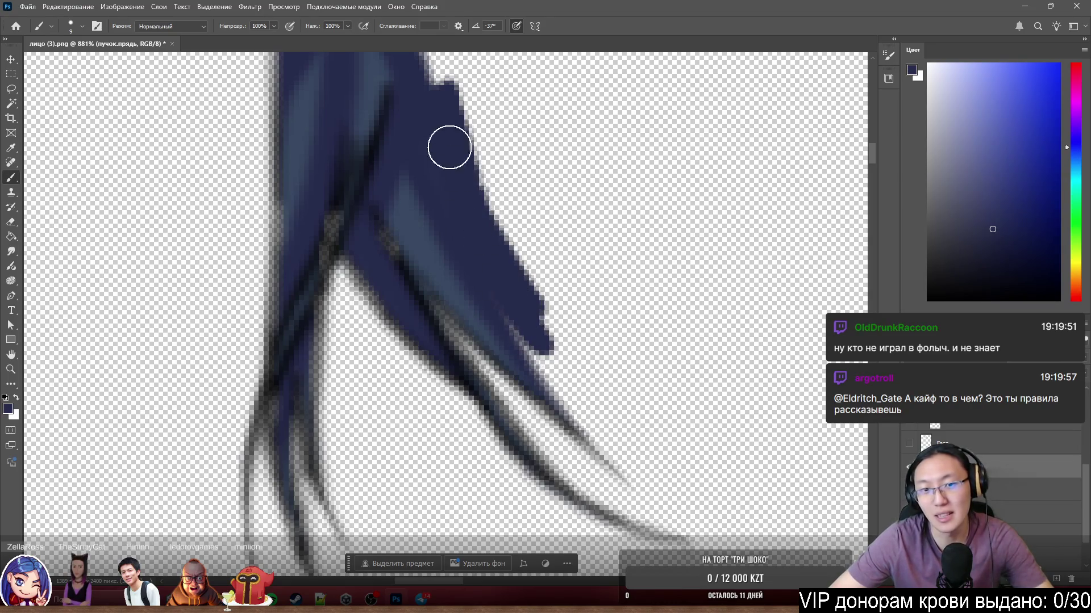
pyautogui.moveTo(487, 235)
pyautogui.mouseDown()
pyautogui.moveTo(590, 392)
pyautogui.moveTo(514, 288)
pyautogui.moveTo(550, 365)
pyautogui.moveTo(576, 399)
pyautogui.moveTo(536, 333)
pyautogui.moveTo(596, 431)
pyautogui.moveTo(625, 454)
pyautogui.mouseUp()
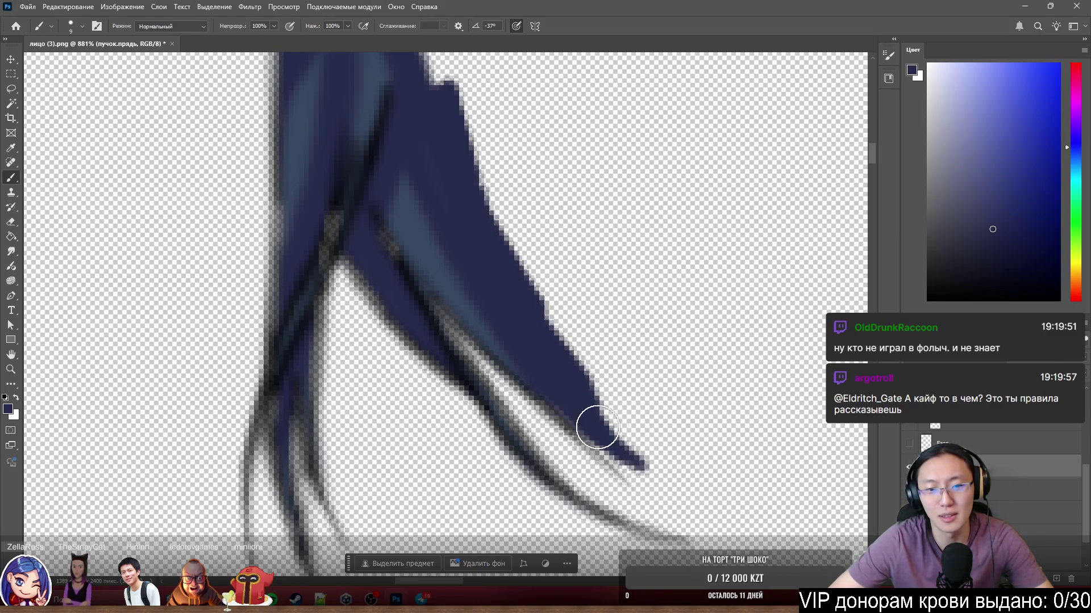
pyautogui.moveTo(555, 391)
pyautogui.mouseDown()
pyautogui.moveTo(633, 475)
pyautogui.moveTo(591, 418)
pyautogui.moveTo(653, 467)
pyautogui.mouseUp()
pyautogui.moveTo(542, 271)
pyautogui.mouseDown()
pyautogui.moveTo(507, 222)
pyautogui.moveTo(645, 414)
pyautogui.moveTo(661, 469)
pyautogui.mouseUp()
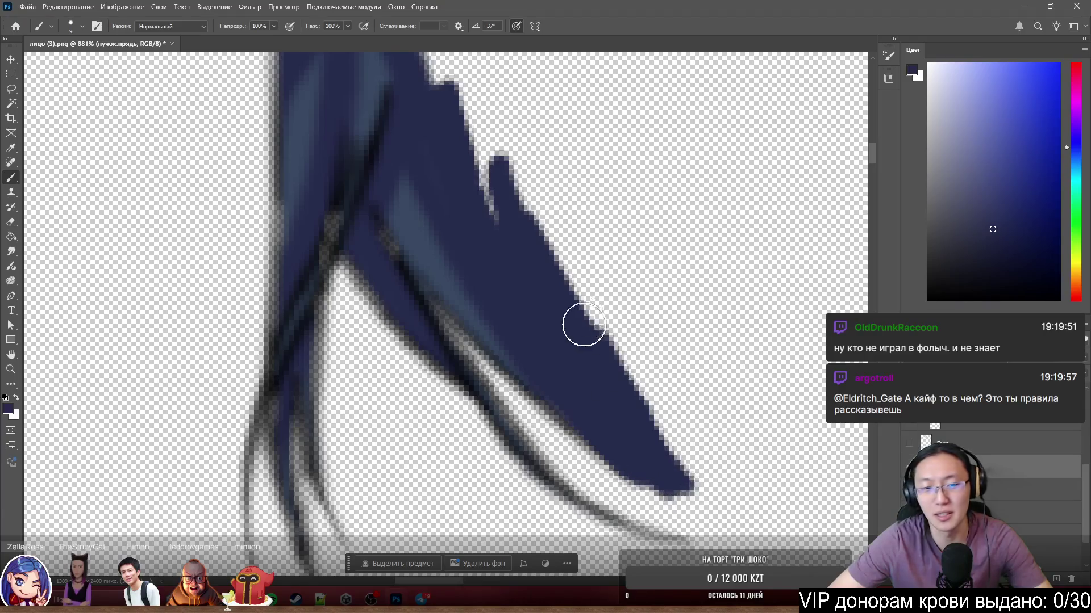
# Fill the notch in the strand's edge, erase the bump, and paint a dark tip at its top.
pyautogui.scroll(-4, 523, 150)
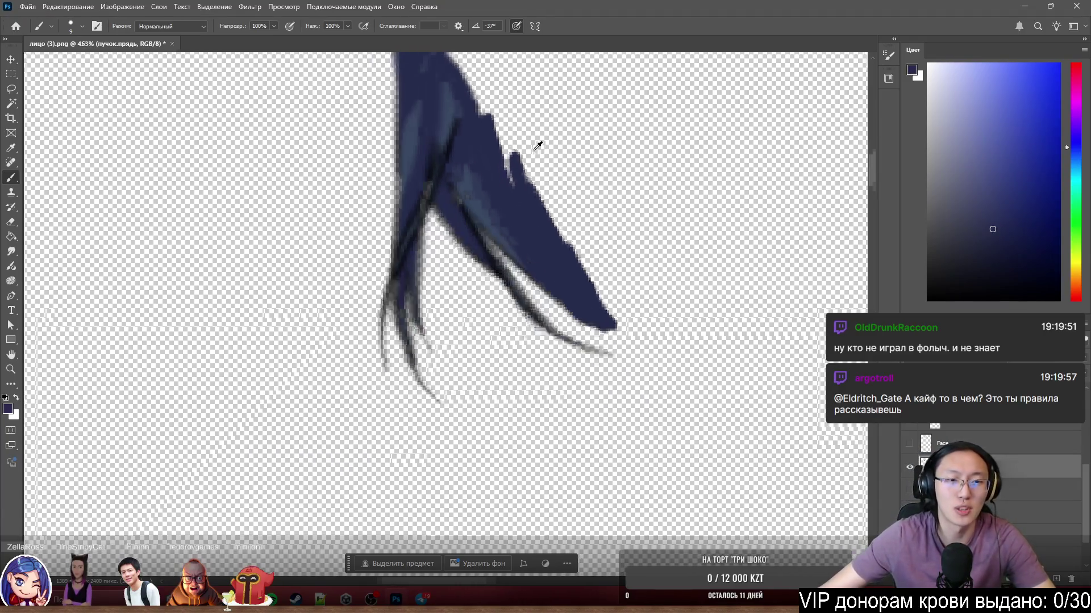
pyautogui.scroll(2, 517, 152)
pyautogui.scroll(1, 523, 151)
pyautogui.scroll(-2, 521, 114)
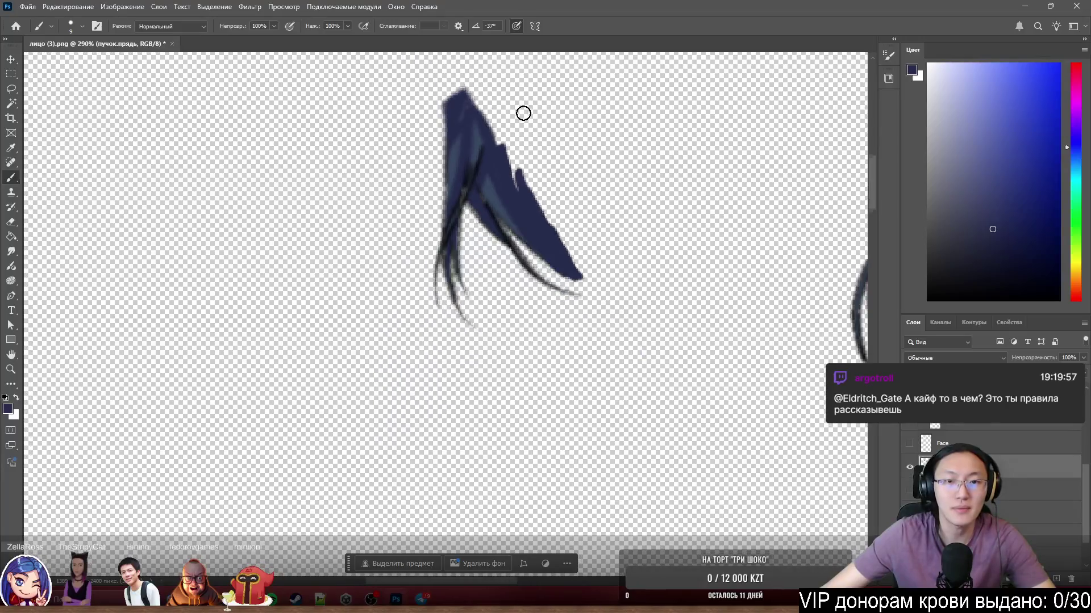
pyautogui.scroll(4, 521, 171)
pyautogui.moveTo(528, 251)
pyautogui.mouseDown()
pyautogui.moveTo(514, 392)
pyautogui.moveTo(504, 331)
pyautogui.moveTo(441, 195)
pyautogui.moveTo(458, 219)
pyautogui.moveTo(470, 204)
pyautogui.mouseUp()
pyautogui.press('e')
pyautogui.moveTo(536, 239); pyautogui.dragTo(555, 297)
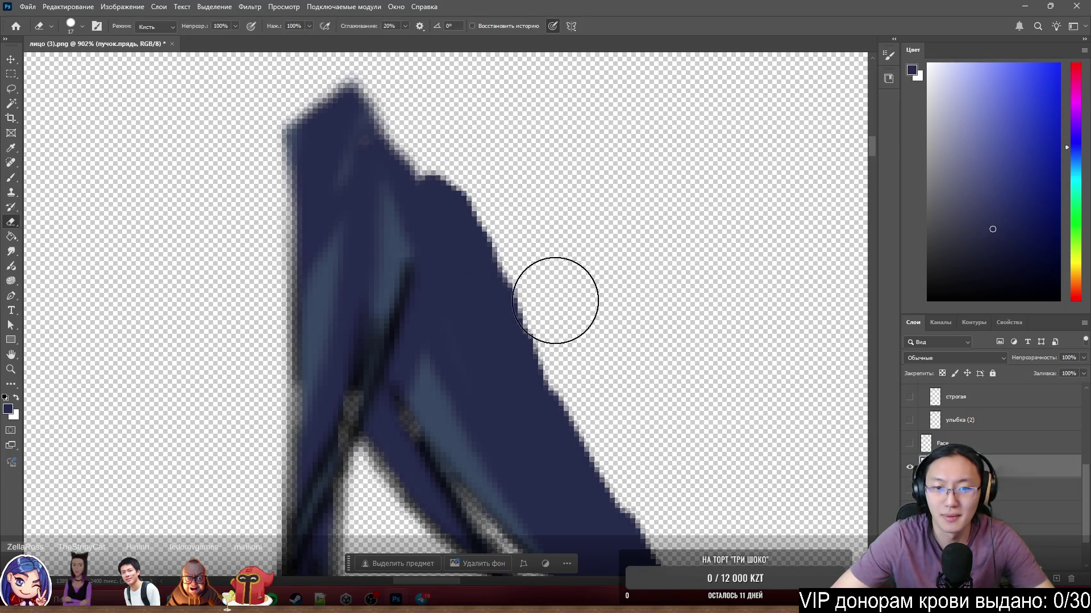
pyautogui.press('b')
pyautogui.moveTo(397, 125)
pyautogui.mouseDown()
pyautogui.moveTo(435, 203)
pyautogui.moveTo(386, 122)
pyautogui.moveTo(419, 117)
pyautogui.moveTo(384, 124)
pyautogui.mouseUp()
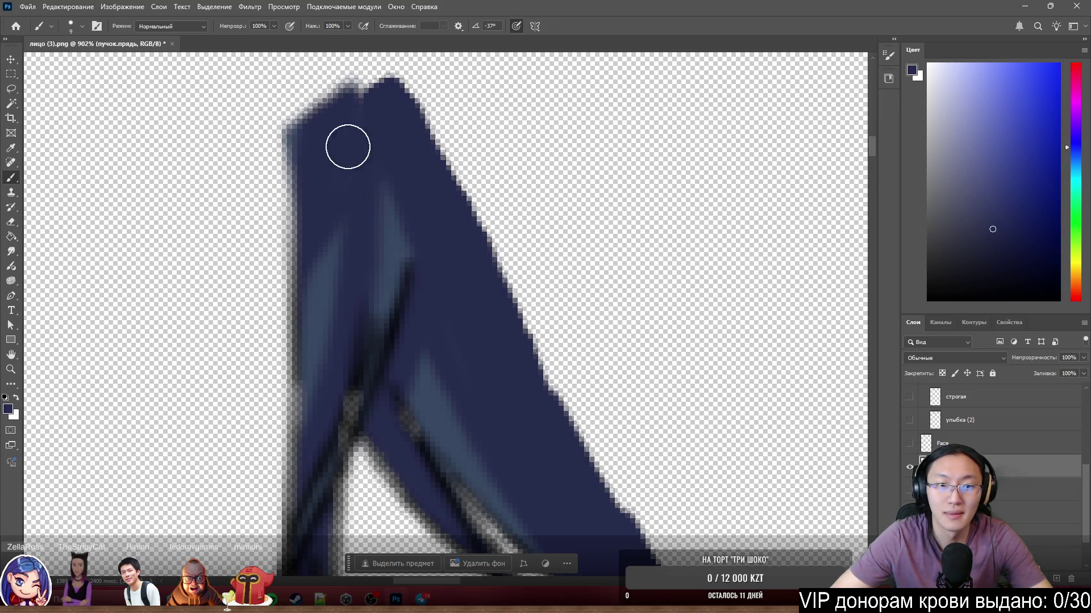
# Make all portrait layers visible again.
pyautogui.scroll(-2, 460, 284)
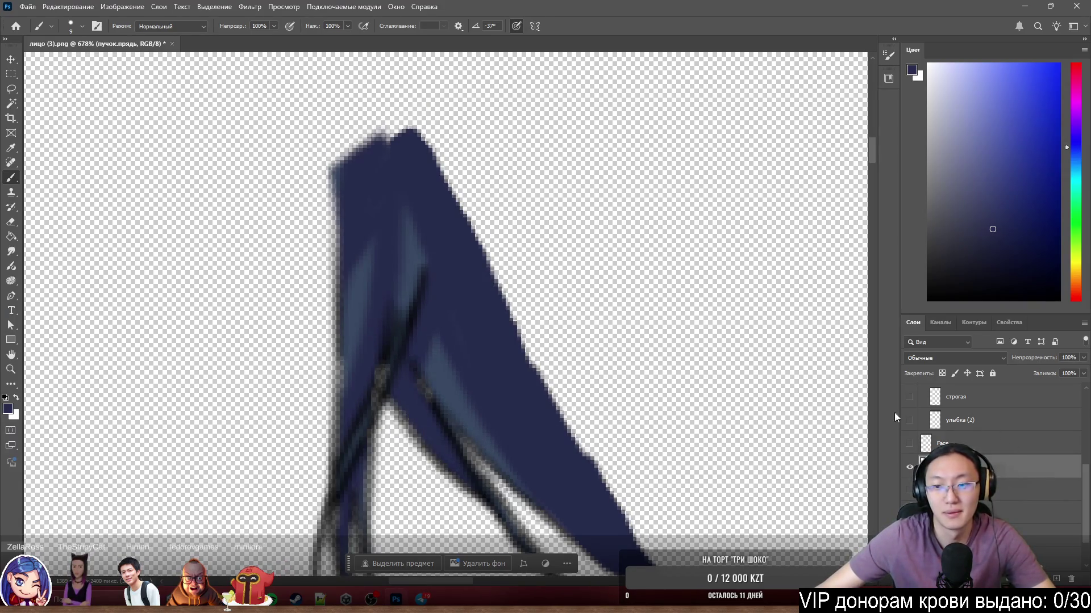
pyautogui.scroll(2, 386, 162)
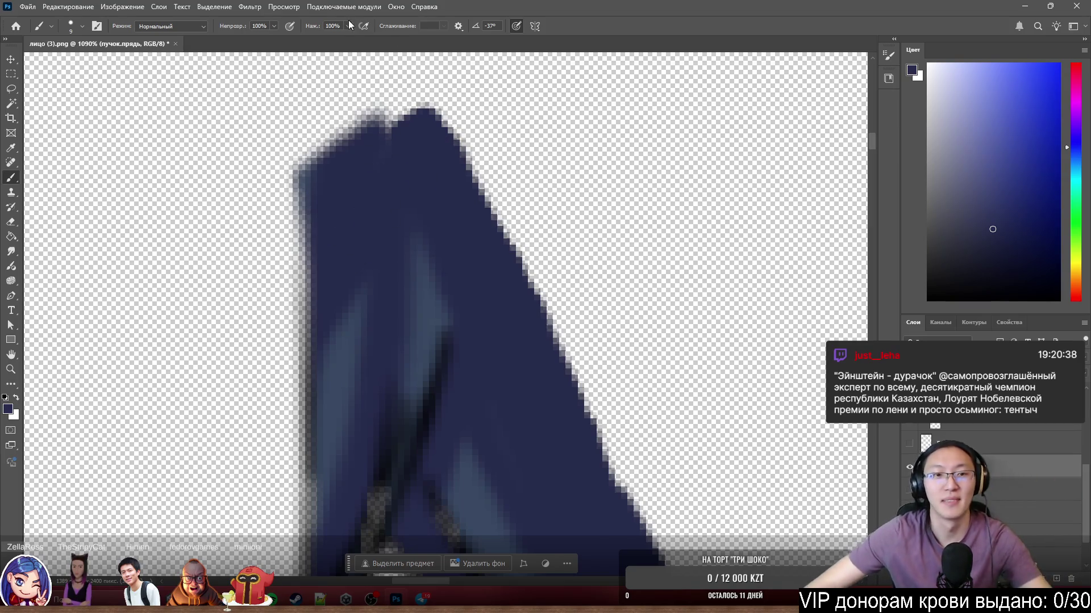
pyautogui.scroll(-3, 658, 265)
pyautogui.keyDown('alt'); pyautogui.click(909, 466); pyautogui.keyUp('alt')
pyautogui.scroll(-3, 554, 376)
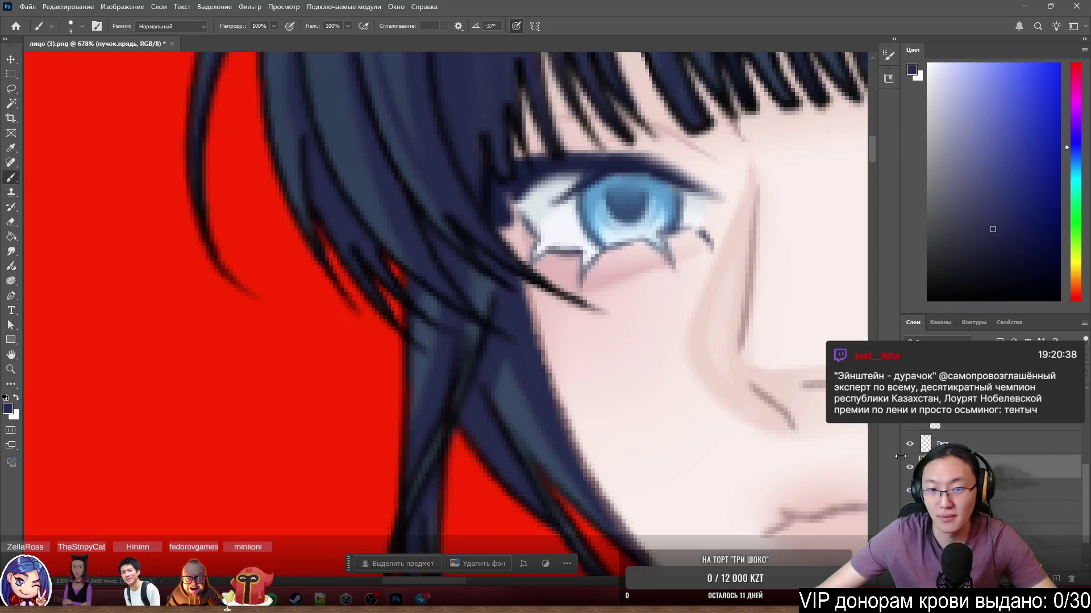
# Nudge the hair strand layer slightly and zoom in on the jaw area.
pyautogui.moveTo(553, 376); pyautogui.dragTo(554, 376)
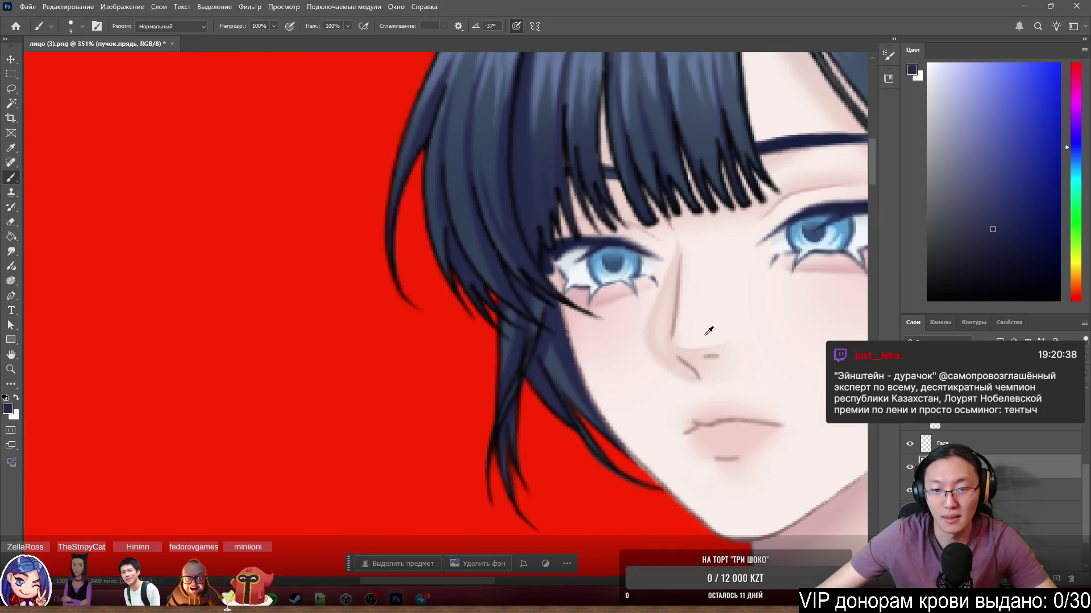
pyautogui.scroll(-3, 554, 376)
pyautogui.scroll(4, 706, 373)
pyautogui.scroll(5, 595, 324)
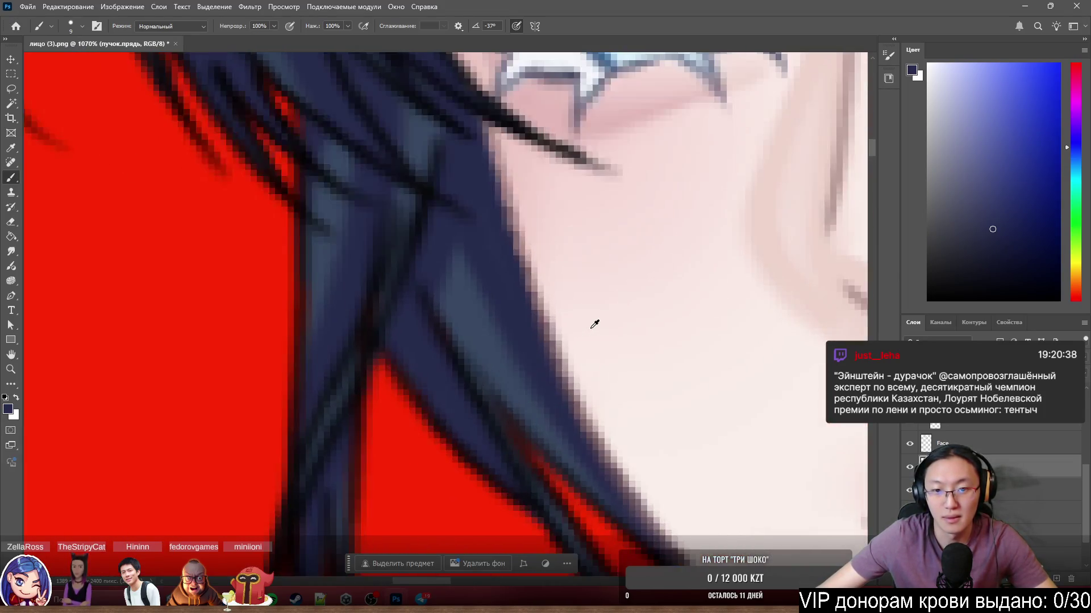
pyautogui.scroll(-5, 590, 329)
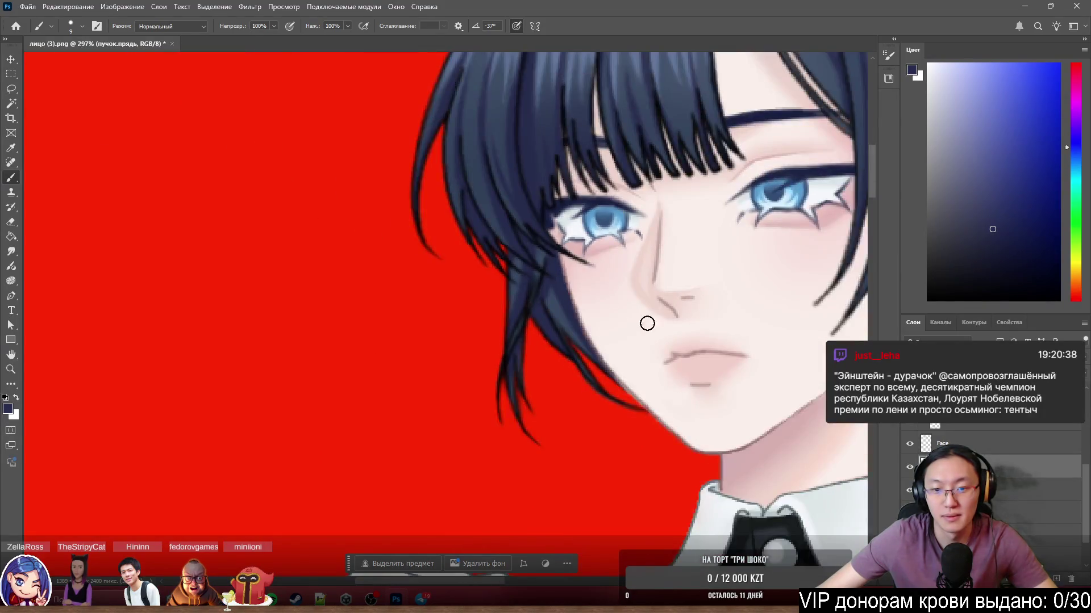
pyautogui.scroll(4, 645, 321)
pyautogui.scroll(-4, 608, 433)
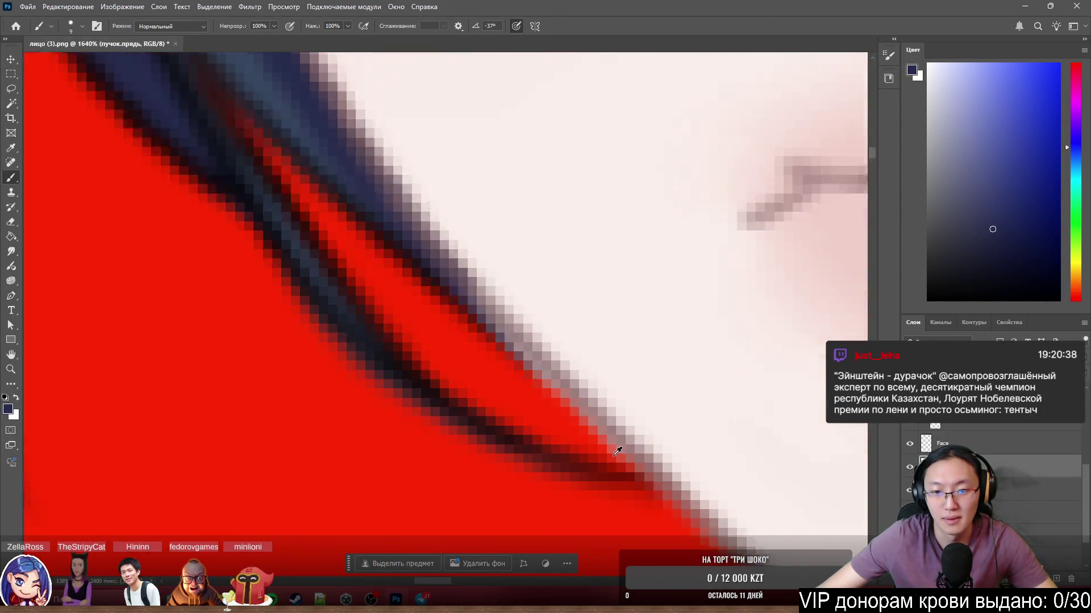
pyautogui.scroll(-5, 625, 437)
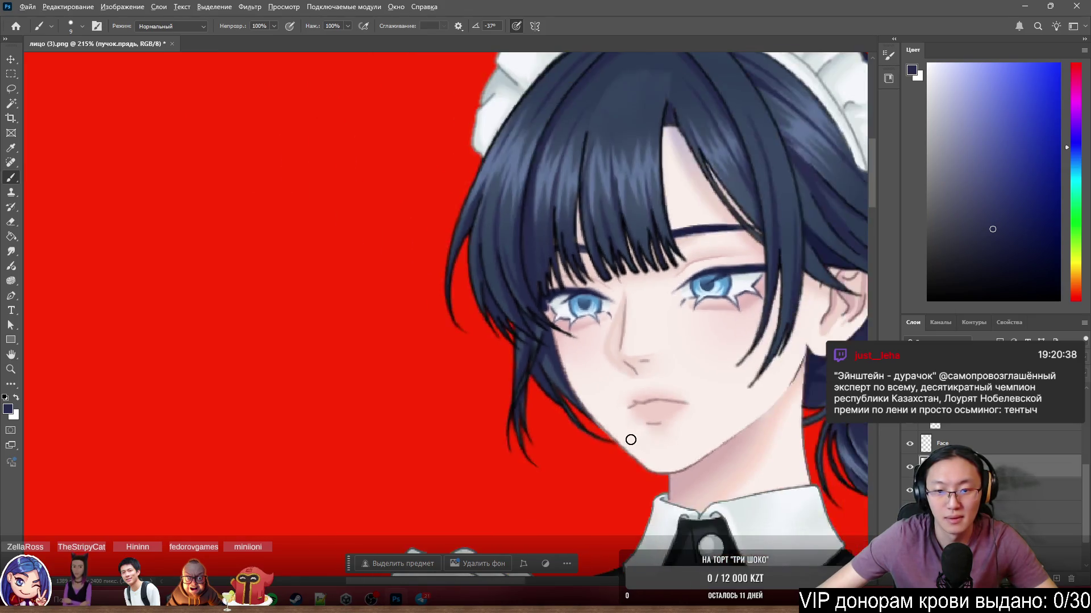
pyautogui.scroll(8, 602, 434)
# With a 12 px eraser on the Face layer, erase the red fringe around the strand tip.
pyautogui.press('e')
pyautogui.moveTo(532, 390); pyautogui.dragTo(512, 390)
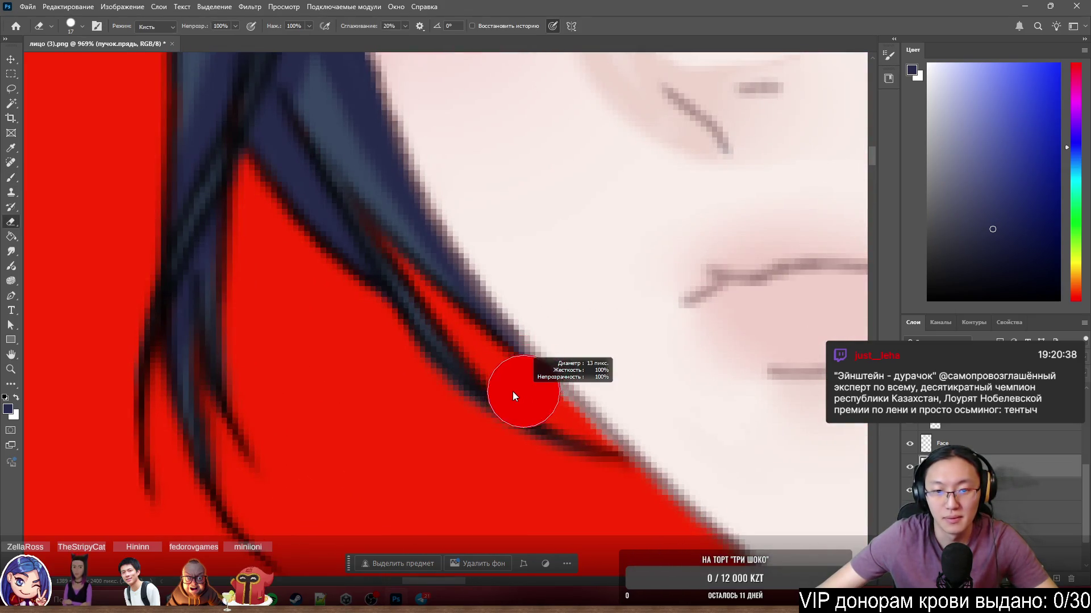
pyautogui.hotkey('alt', ']')
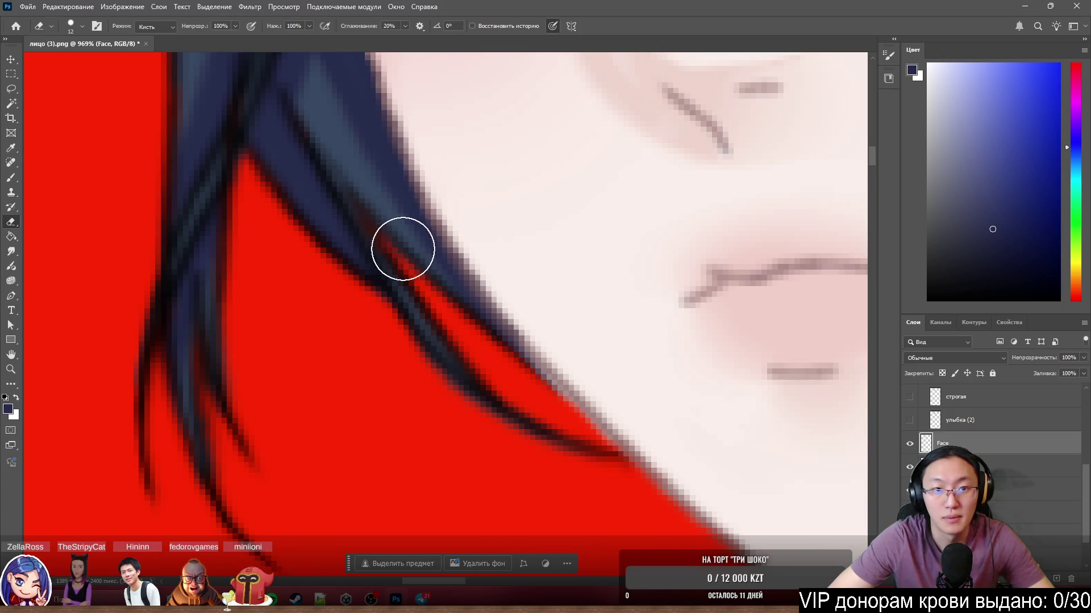
pyautogui.moveTo(382, 200)
pyautogui.mouseDown()
pyautogui.moveTo(472, 375)
pyautogui.moveTo(457, 333)
pyautogui.moveTo(483, 366)
pyautogui.moveTo(434, 288)
pyautogui.moveTo(520, 400)
pyautogui.mouseUp()
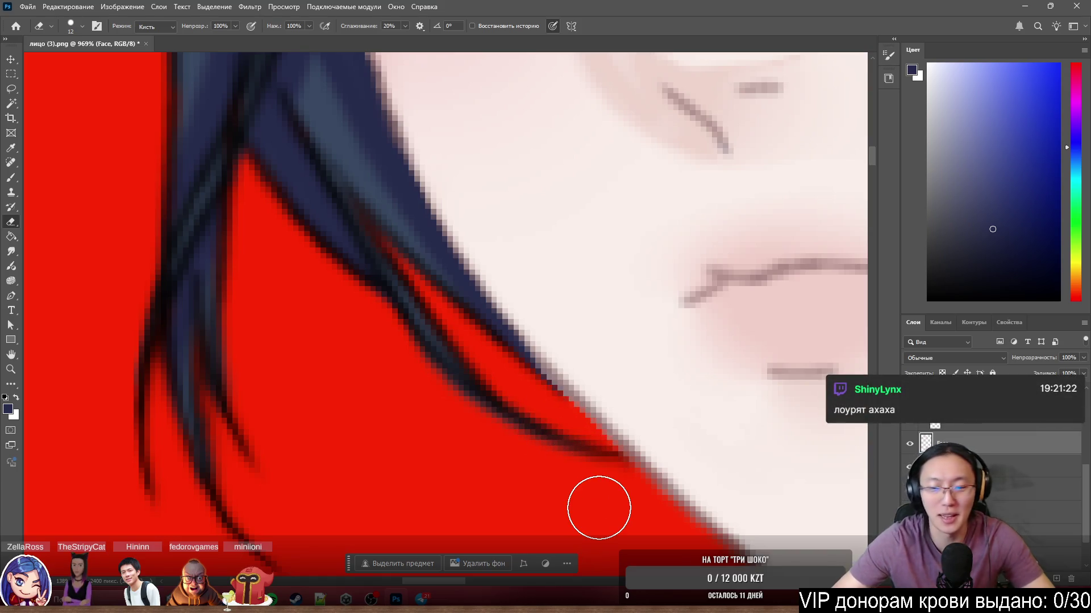
pyautogui.scroll(-5, 451, 246)
pyautogui.scroll(5, 428, 311)
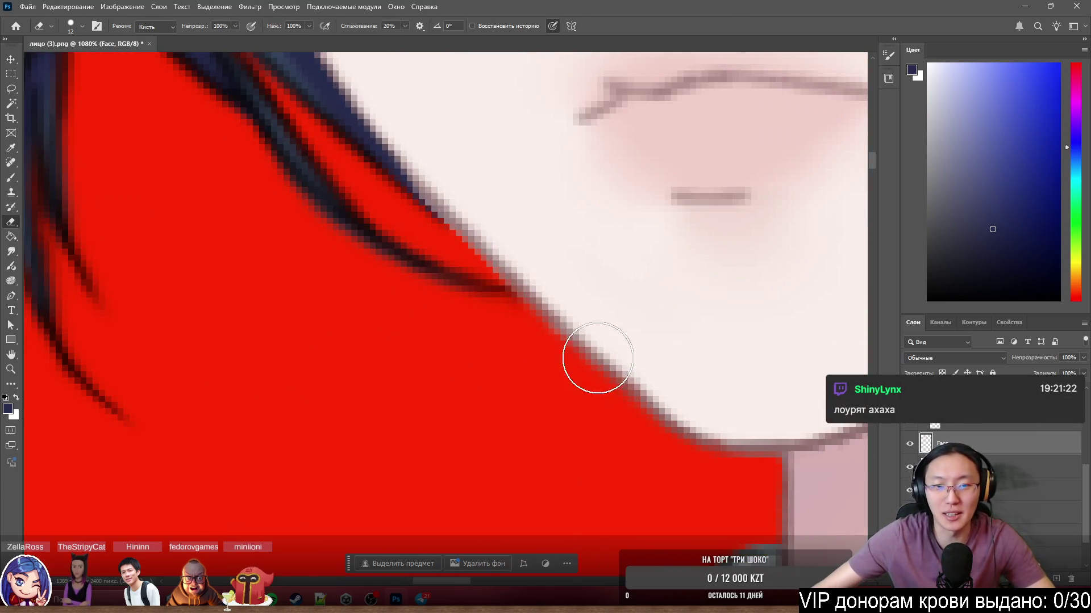
pyautogui.moveTo(479, 311)
pyautogui.mouseDown()
pyautogui.moveTo(501, 333)
pyautogui.moveTo(477, 302)
pyautogui.moveTo(518, 344)
pyautogui.mouseUp()
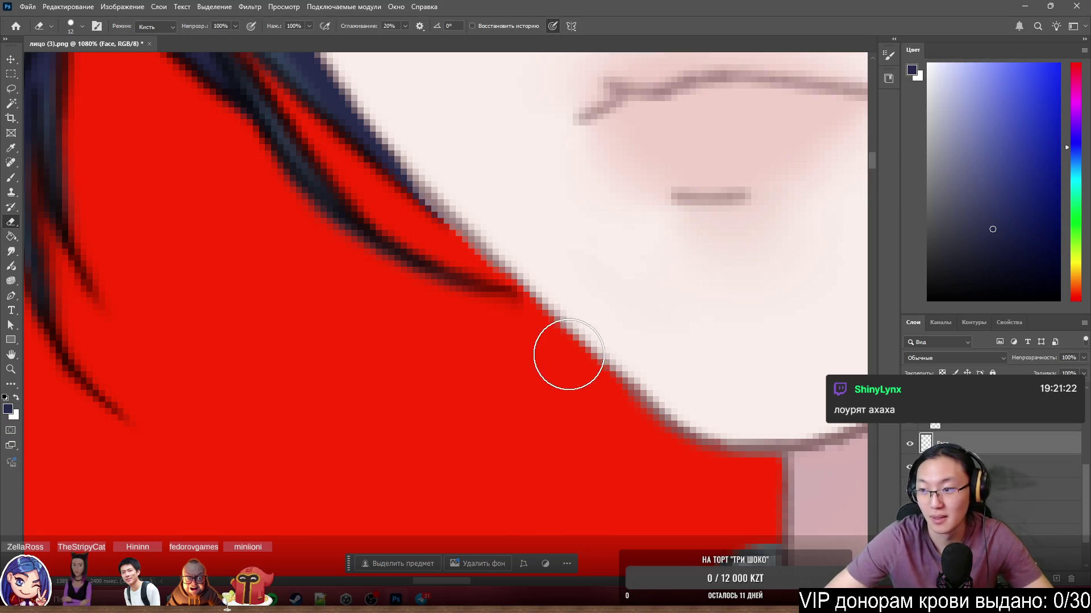
# Inspect the chin and jawline edge for remaining red fringe.
pyautogui.moveTo(609, 371); pyautogui.dragTo(524, 336)
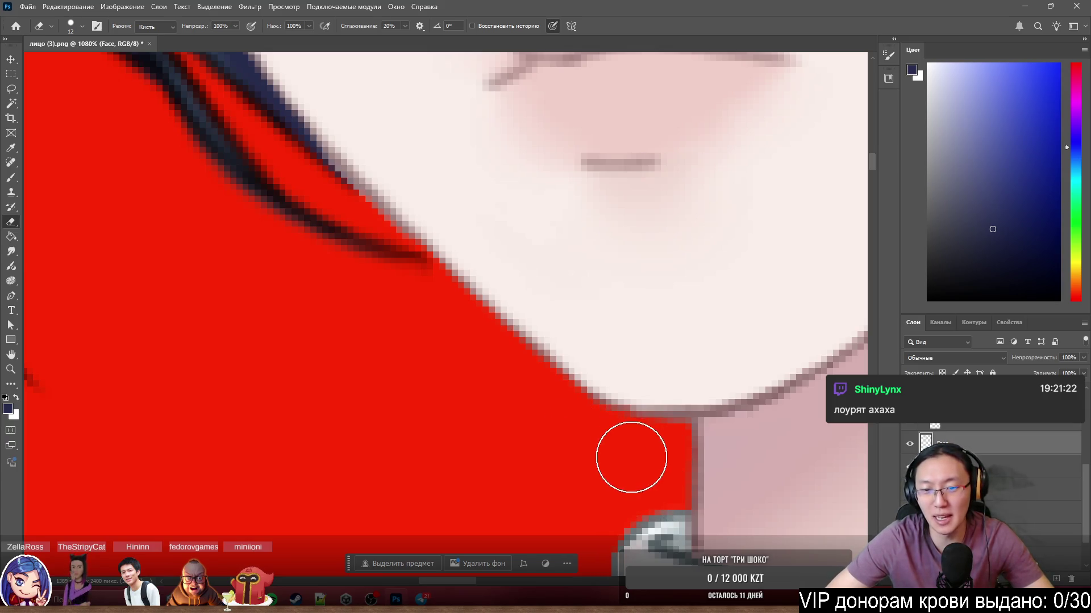
pyautogui.scroll(-3, 627, 279)
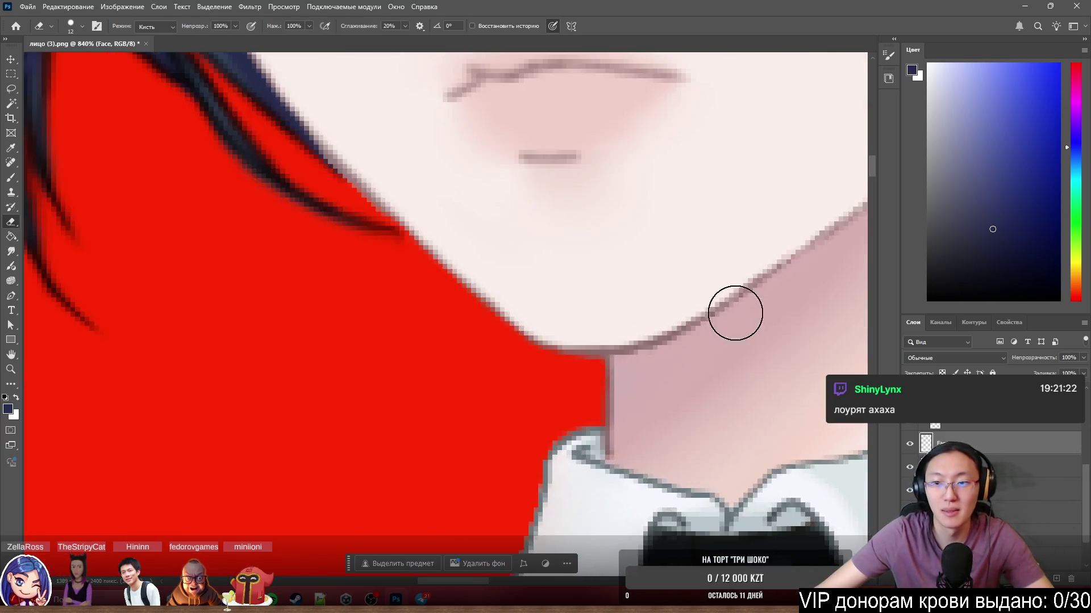
pyautogui.scroll(-2, 735, 309)
pyautogui.scroll(3, 657, 280)
pyautogui.scroll(1, 630, 289)
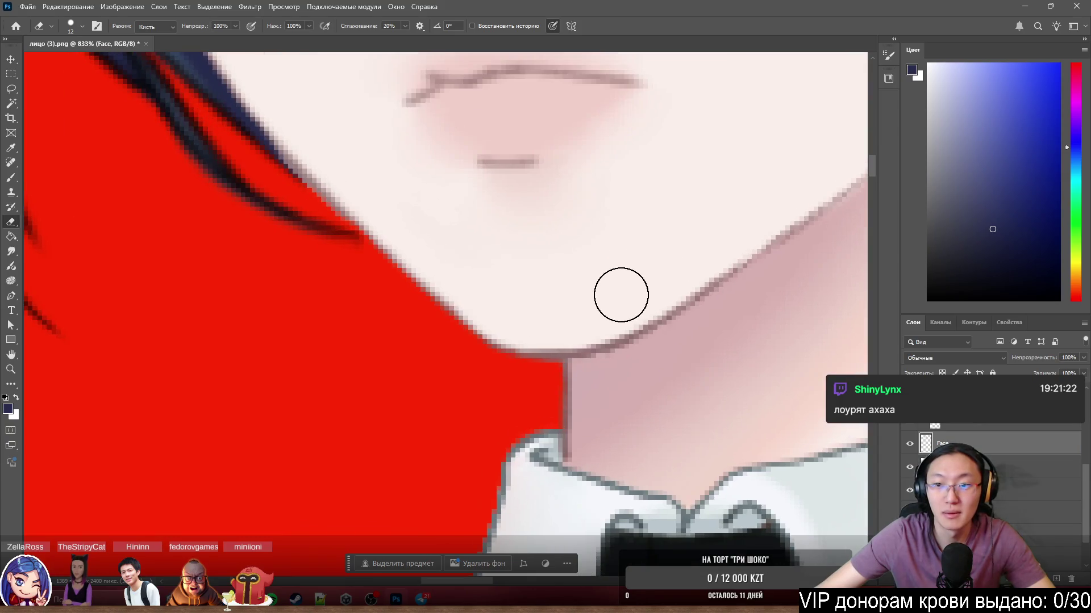
pyautogui.scroll(-4, 554, 301)
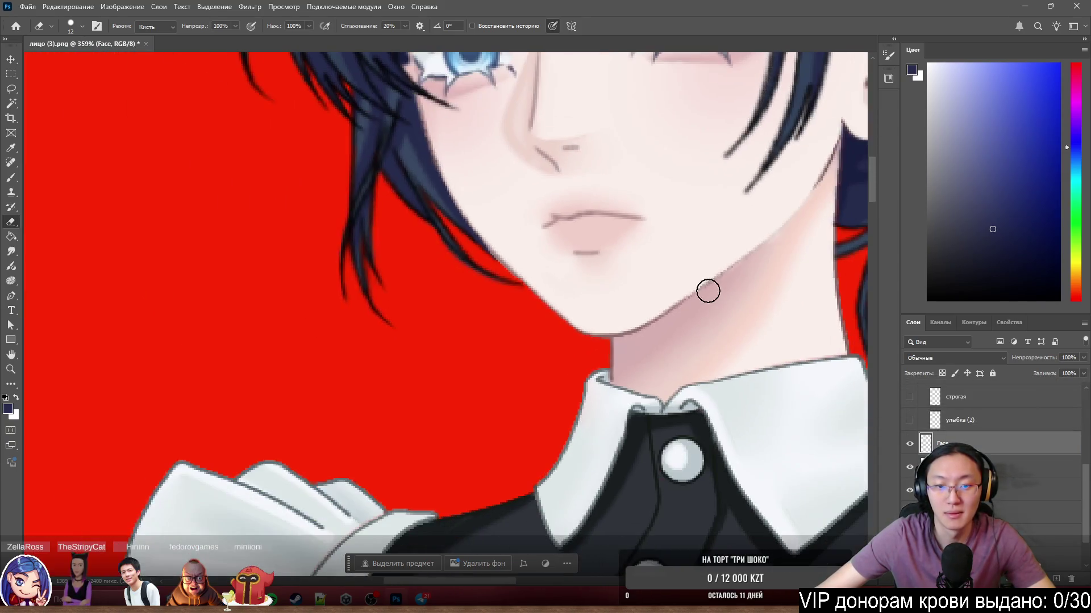
pyautogui.scroll(2, 779, 262)
pyautogui.scroll(4, 786, 245)
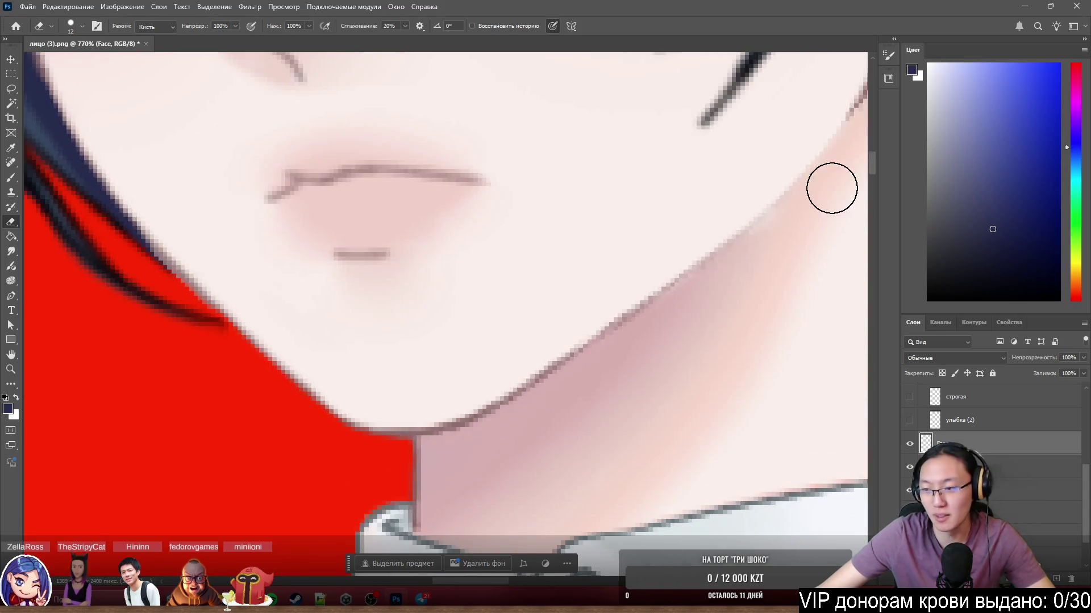
pyautogui.press('s')
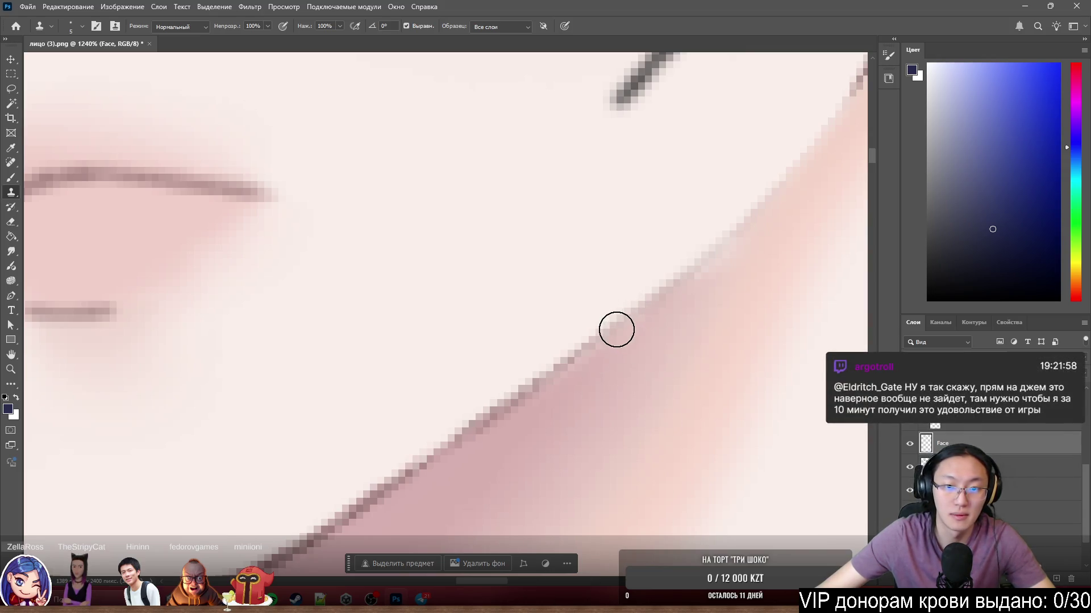
# Sample skin pink from the neck and smooth the jagged jawline edge with a 2 px brush.
pyautogui.scroll(-3, 636, 299)
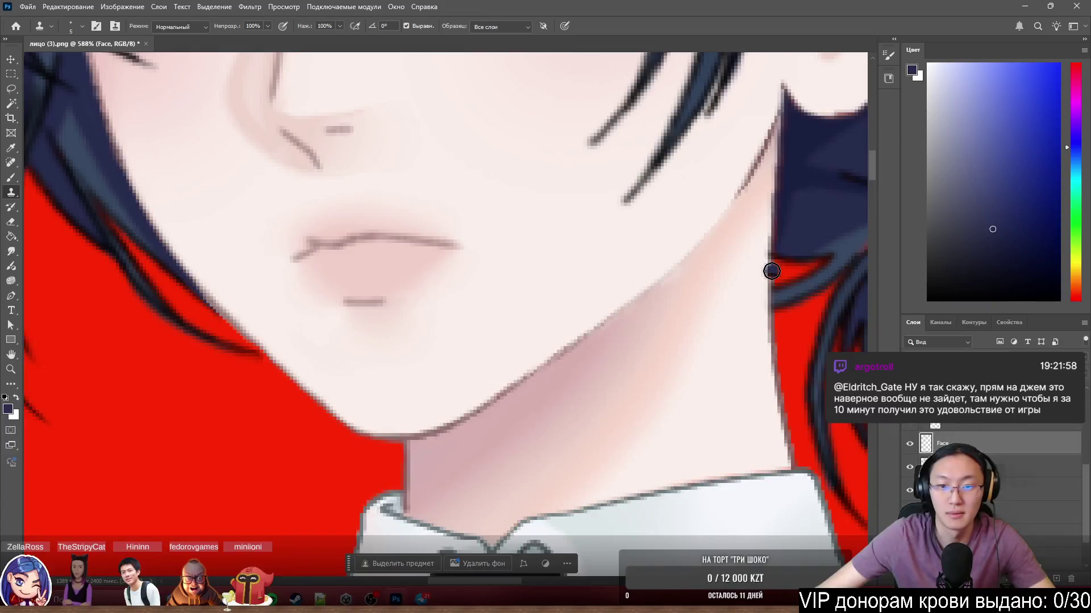
pyautogui.scroll(5, 776, 271)
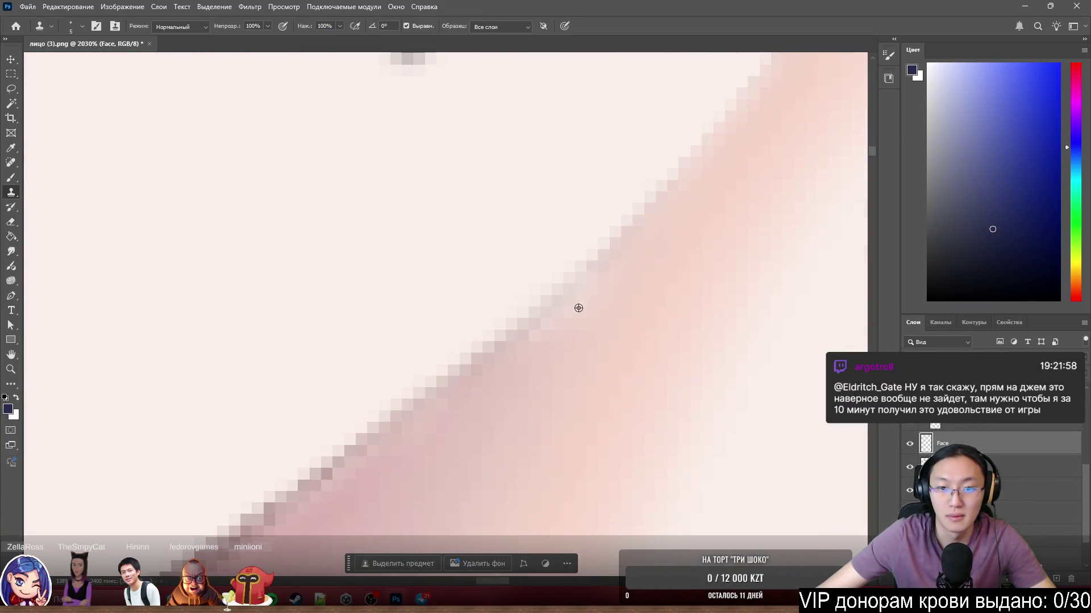
pyautogui.press('b')
pyautogui.keyDown('alt'); pyautogui.click(528, 362); pyautogui.keyUp('alt')
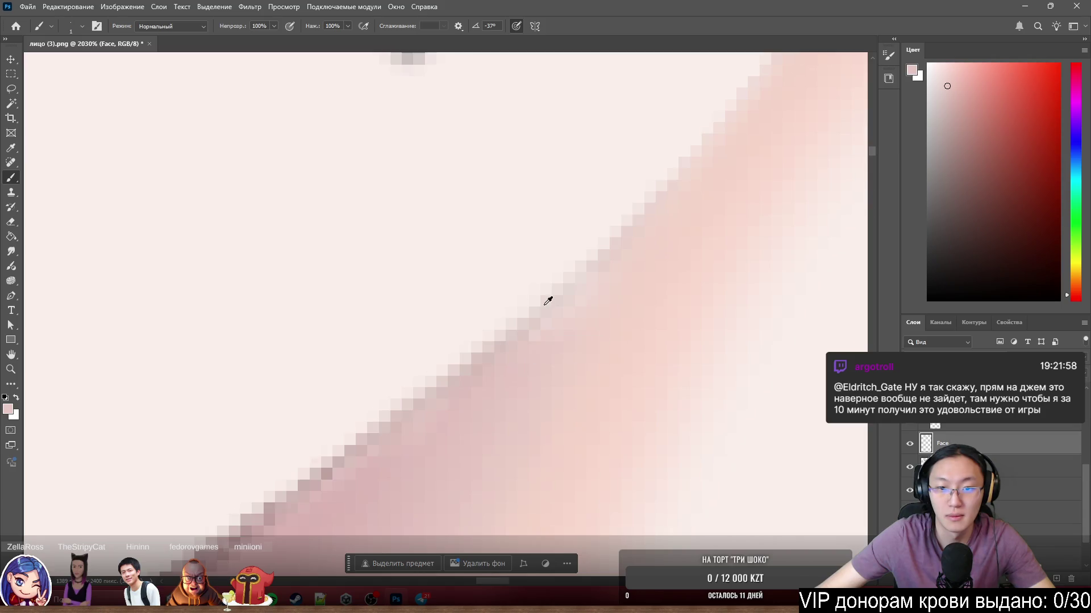
pyautogui.scroll(3, 662, 255)
pyautogui.keyDown('alt'); pyautogui.click(706, 224); pyautogui.keyUp('alt')
pyautogui.keyDown('alt'); pyautogui.rightClick(713, 227); pyautogui.keyUp('alt')
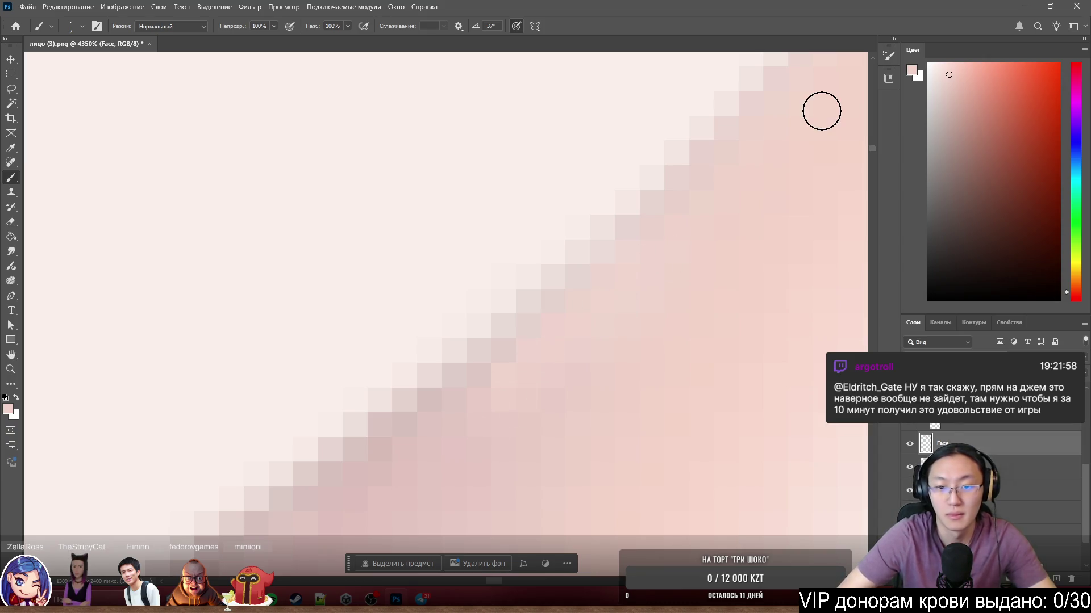
pyautogui.scroll(-5, 726, 165)
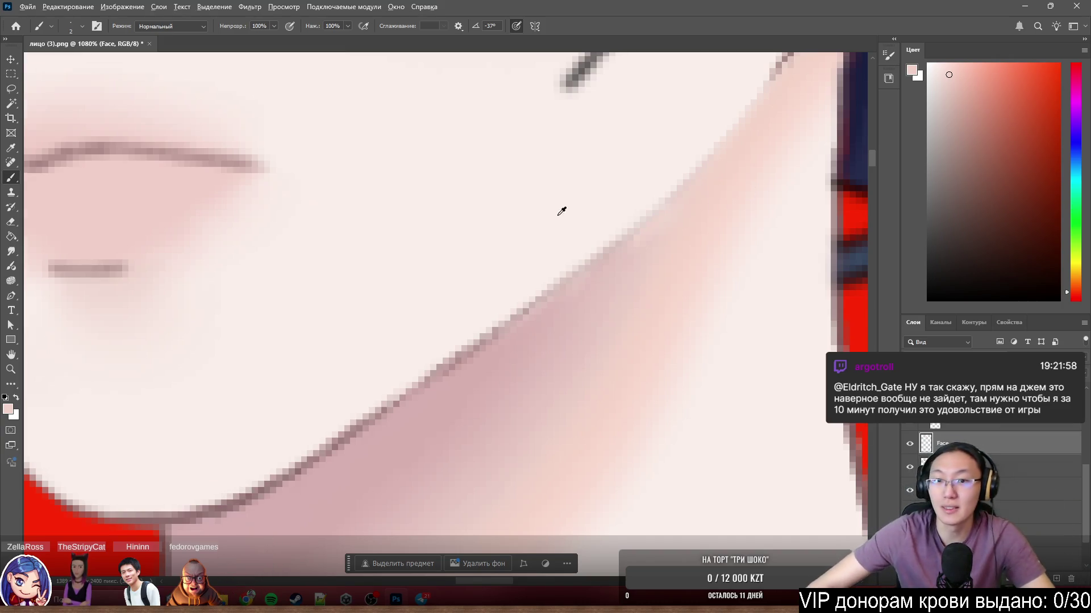
pyautogui.scroll(-10, 562, 211)
pyautogui.scroll(8, 575, 387)
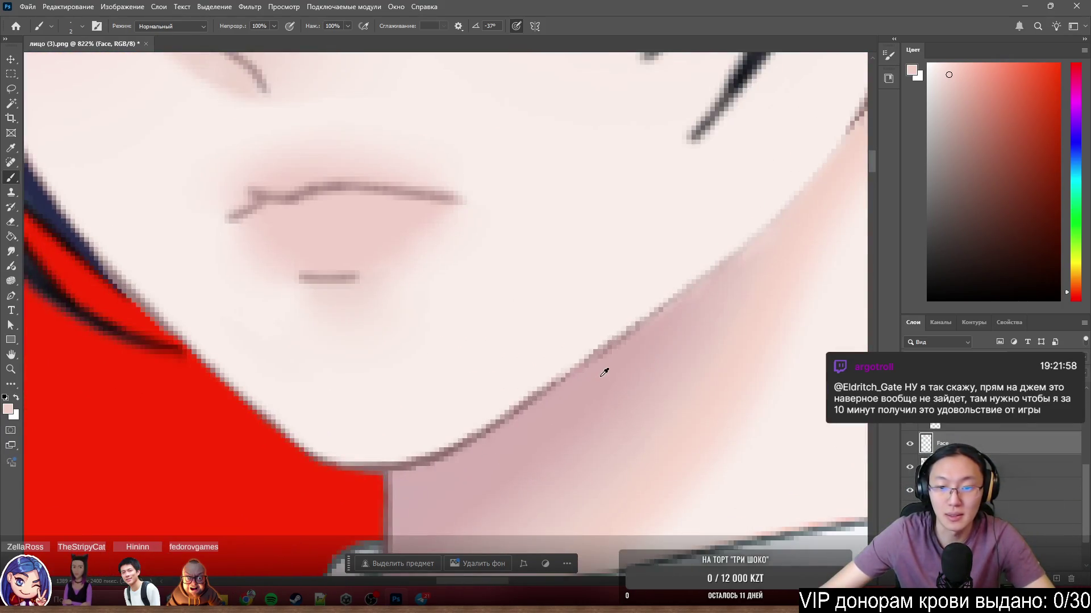
pyautogui.scroll(-6, 604, 372)
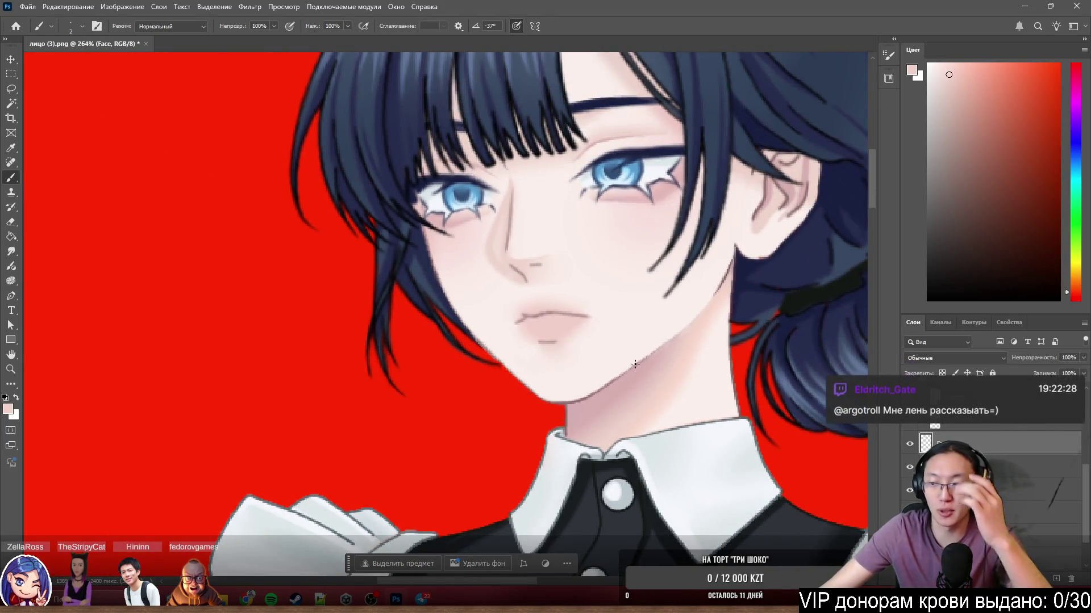
pyautogui.scroll(5, 515, 317)
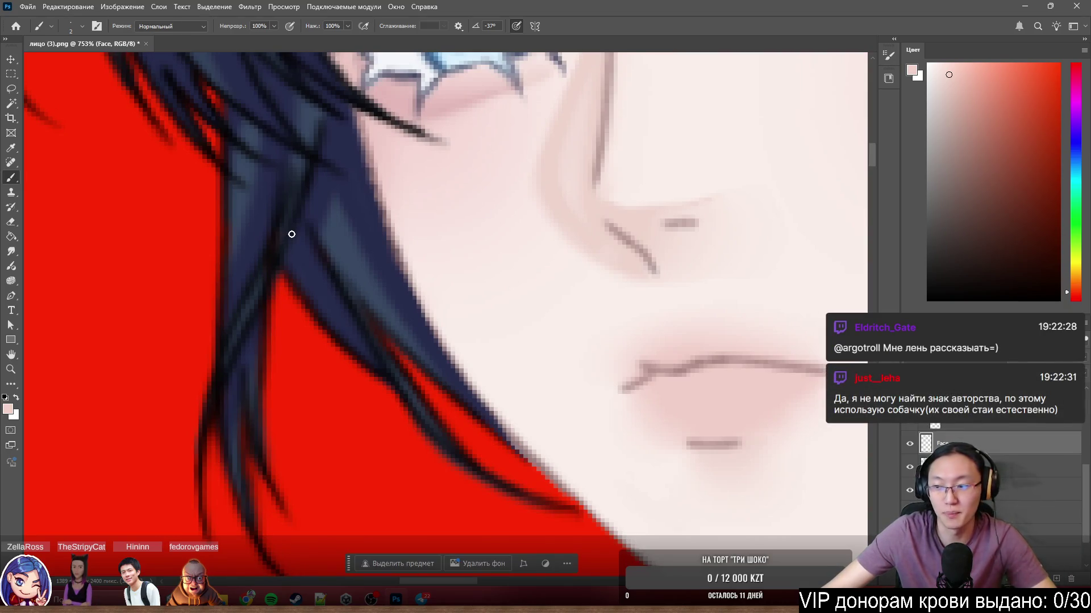
pyautogui.scroll(4, 296, 227)
pyautogui.press('e')
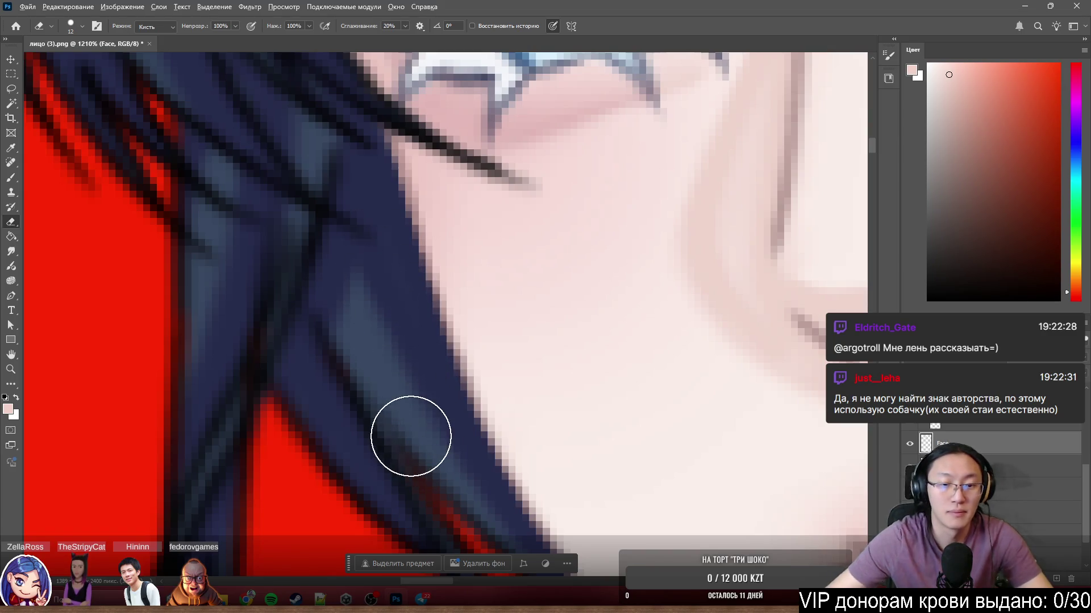
# Trim the stray hair strand edge beside the chin.
pyautogui.scroll(-5, 715, 397)
pyautogui.scroll(-2, 507, 284)
pyautogui.scroll(2, 628, 275)
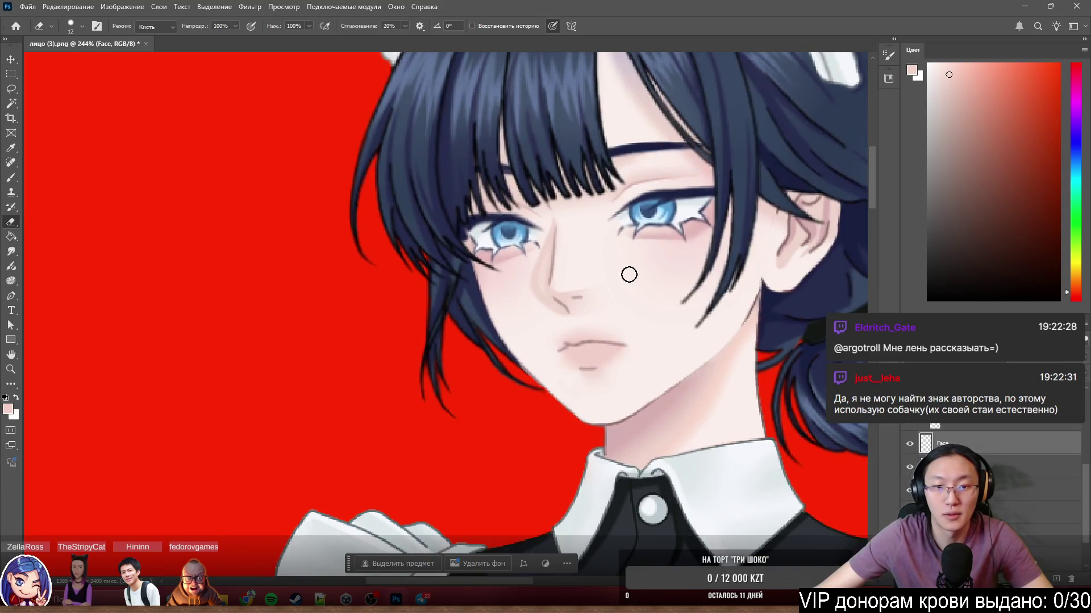
pyautogui.scroll(5, 583, 318)
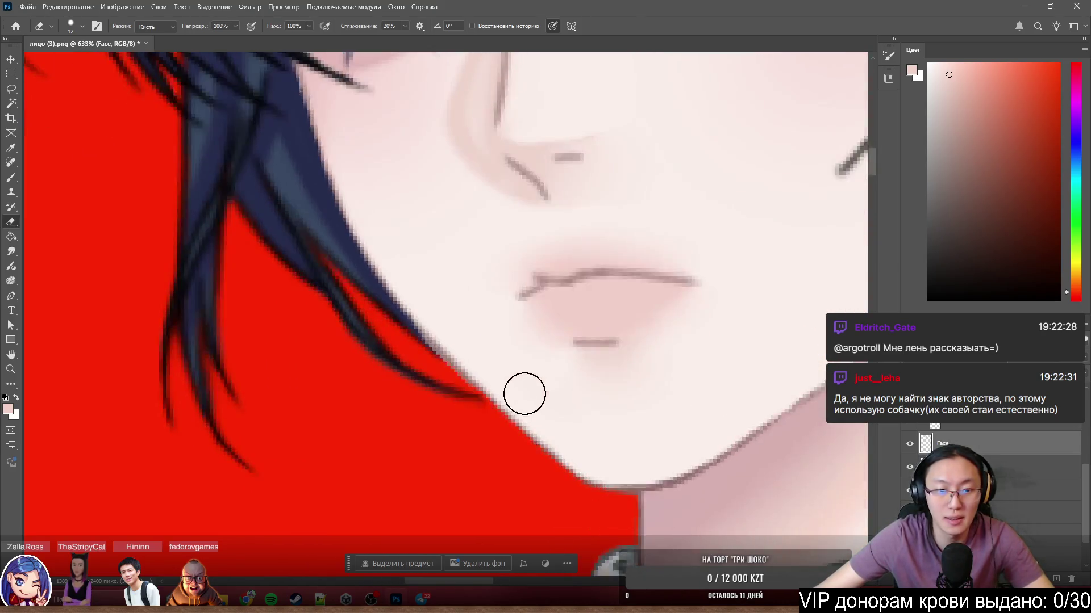
pyautogui.scroll(2, 506, 372)
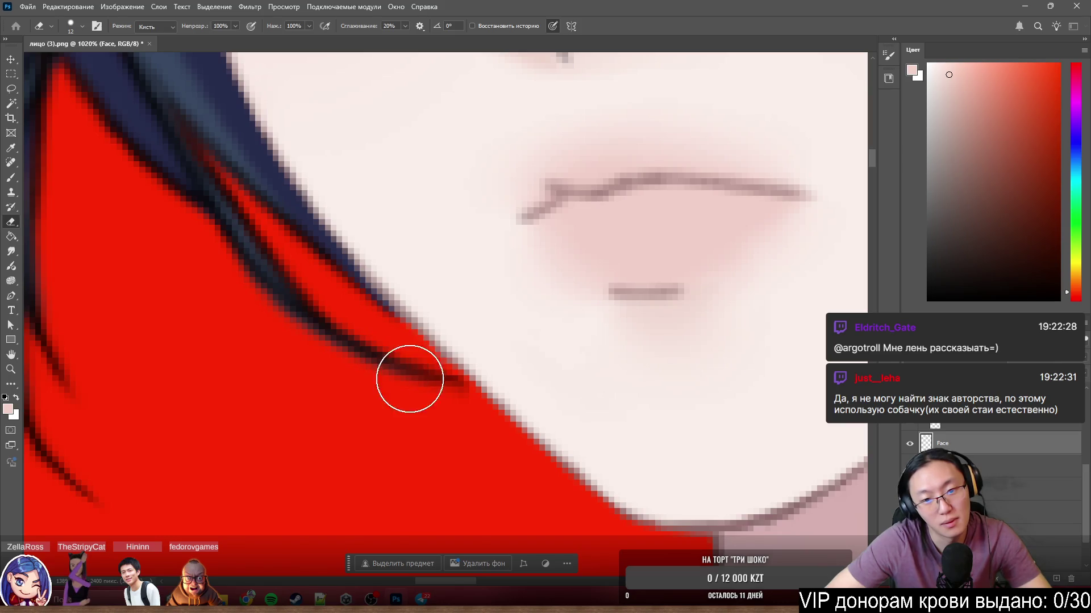
pyautogui.scroll(-2, 454, 443)
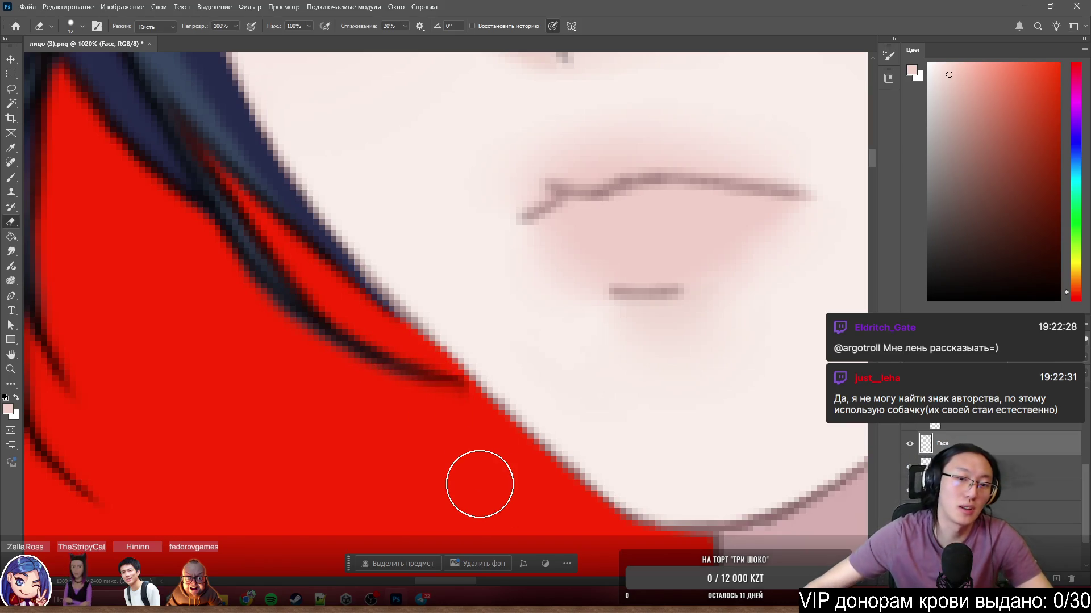
pyautogui.scroll(-4, 437, 318)
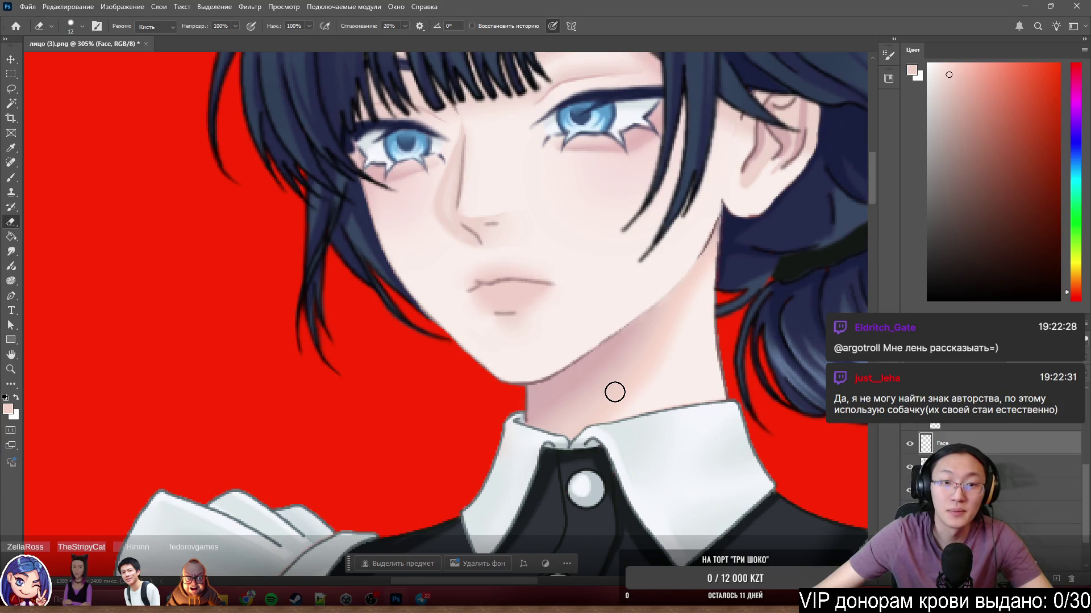
pyautogui.scroll(-2, 615, 392)
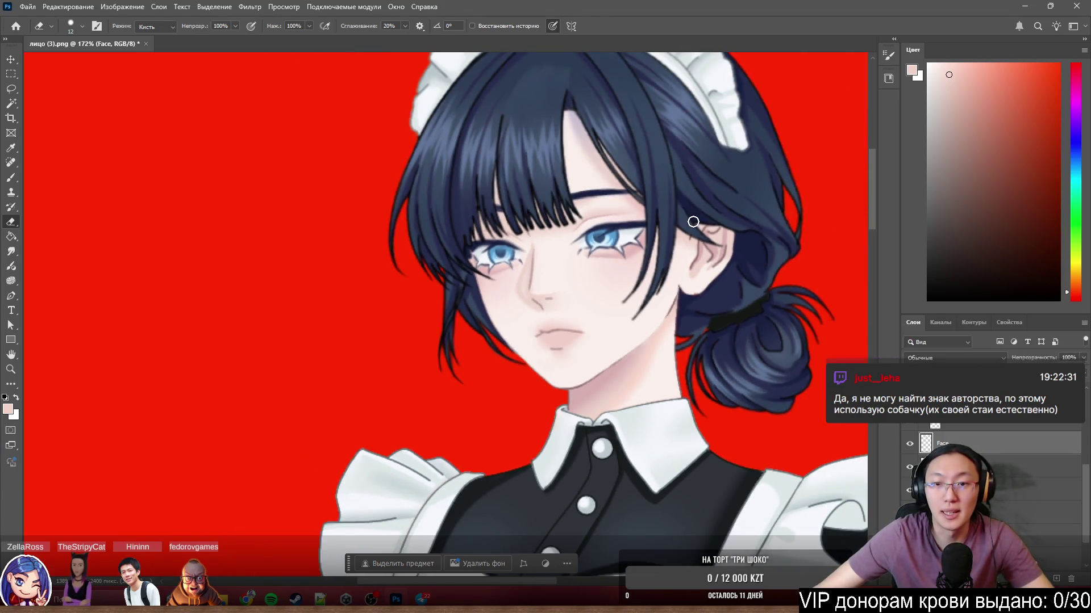
pyautogui.scroll(2, 722, 233)
pyautogui.scroll(2, 730, 237)
# Duplicate the bangs layer as челка (3) копия and delete the original челка (3) layer.
pyautogui.moveTo(591, 224)
pyautogui.mouseDown()
pyautogui.moveTo(625, 209)
pyautogui.moveTo(392, 310)
pyautogui.moveTo(423, 284)
pyautogui.moveTo(418, 276)
pyautogui.moveTo(483, 326)
pyautogui.moveTo(426, 275)
pyautogui.mouseUp()
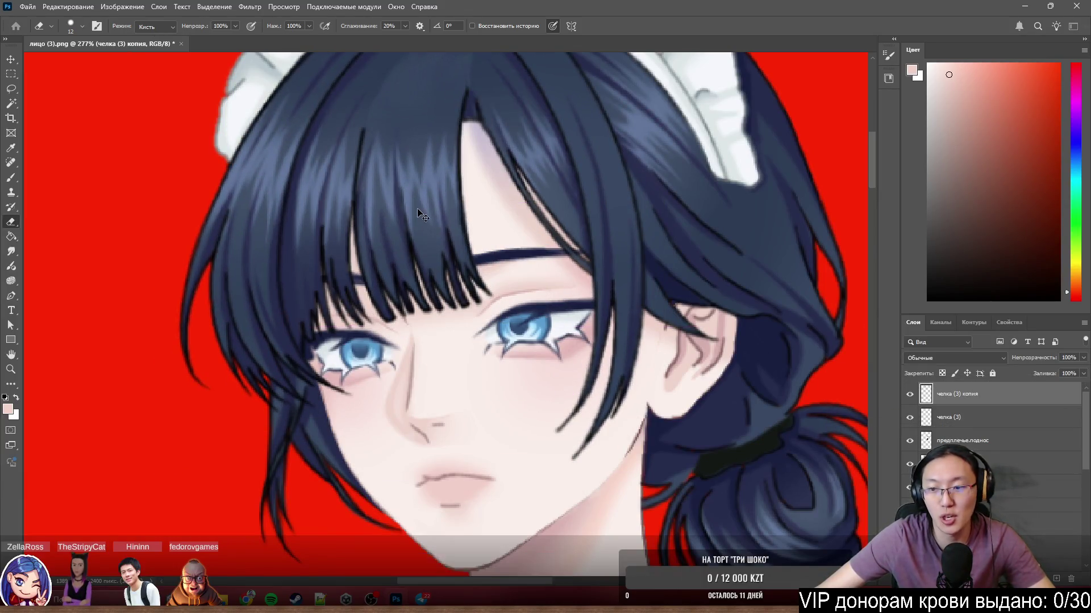
pyautogui.click(965, 420)
pyautogui.click(1069, 582)
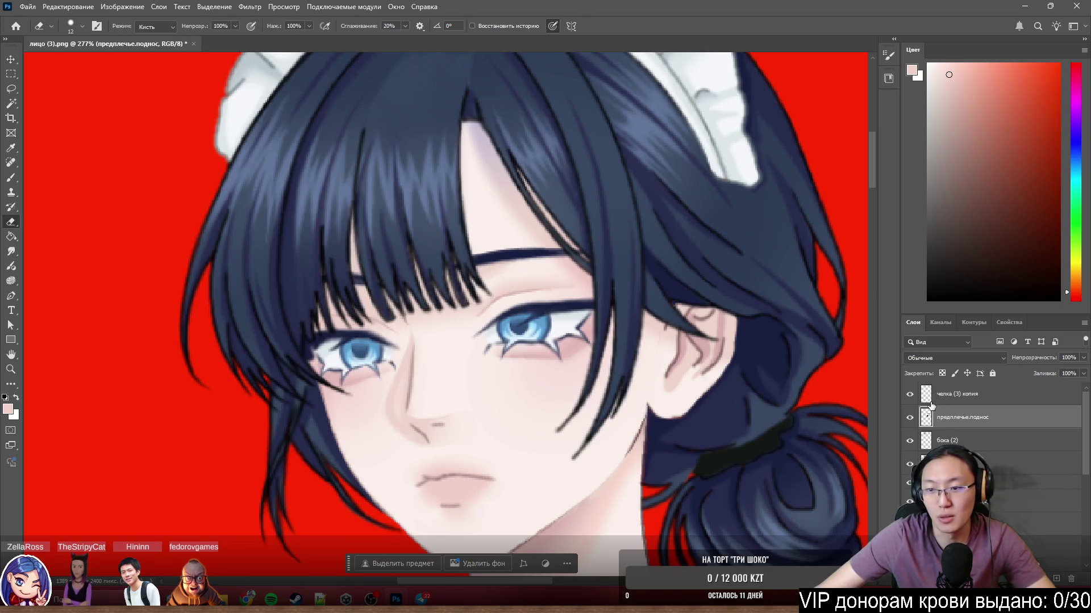
pyautogui.keyDown('ctrl'); pyautogui.click(427, 284); pyautogui.keyUp('ctrl')
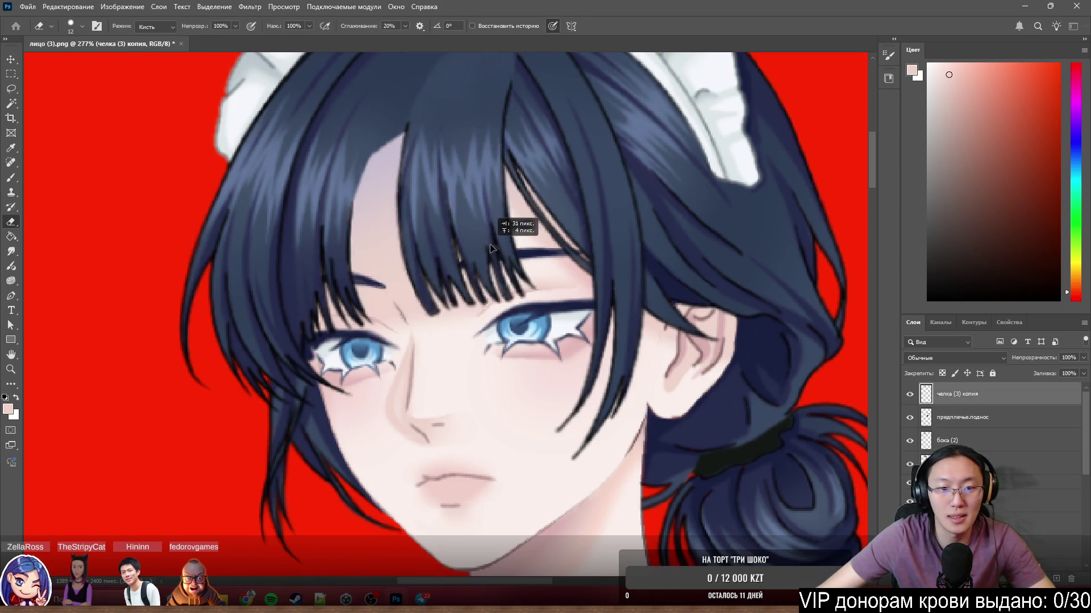
# Nudge the hair-bun strand layer slightly on the canvas.
pyautogui.scroll(-3, 578, 291)
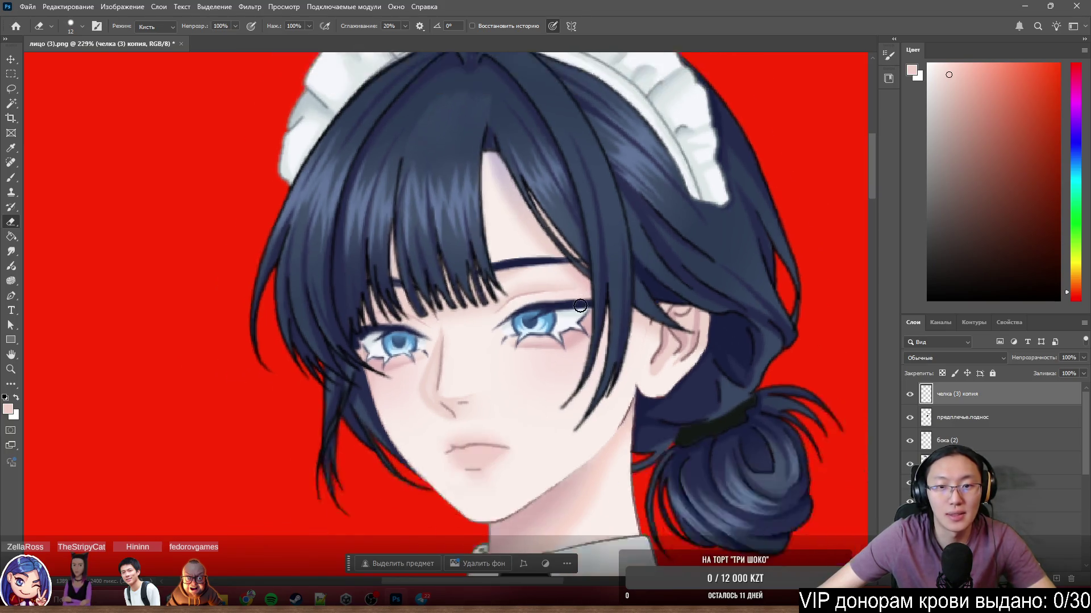
pyautogui.scroll(-2, 511, 335)
pyautogui.moveTo(400, 343)
pyautogui.mouseDown()
pyautogui.moveTo(382, 348)
pyautogui.moveTo(400, 340)
pyautogui.moveTo(413, 376)
pyautogui.mouseUp()
pyautogui.scroll(3, 724, 423)
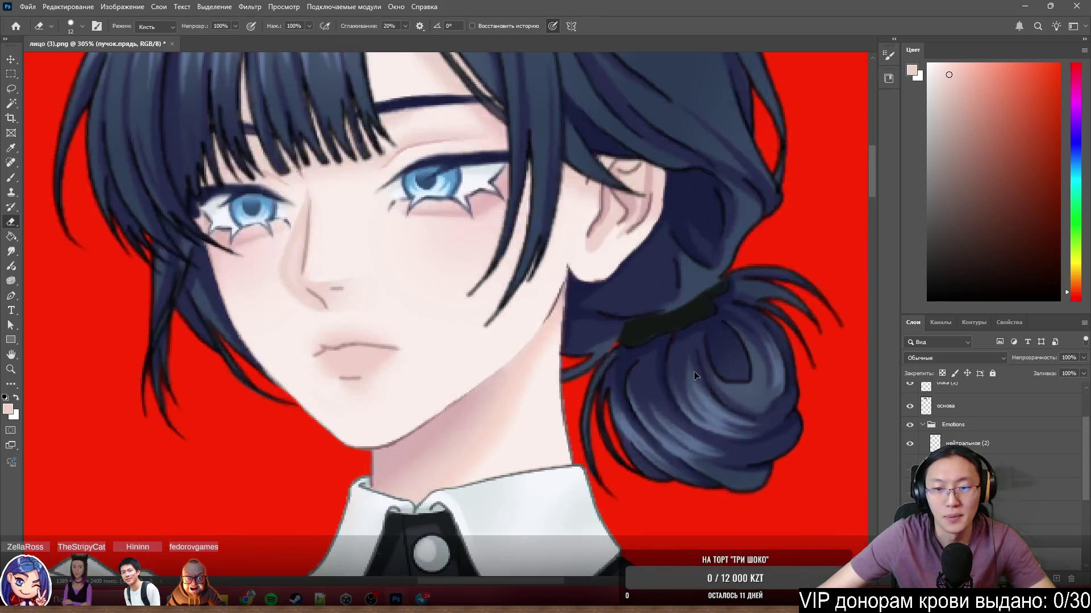
# Move the пучок.прядь hair-bun strand layer lower in the layer stack.
pyautogui.press('l')
pyautogui.moveTo(689, 401)
pyautogui.mouseDown()
pyautogui.moveTo(707, 414)
pyautogui.moveTo(671, 414)
pyautogui.moveTo(688, 401)
pyautogui.mouseUp()
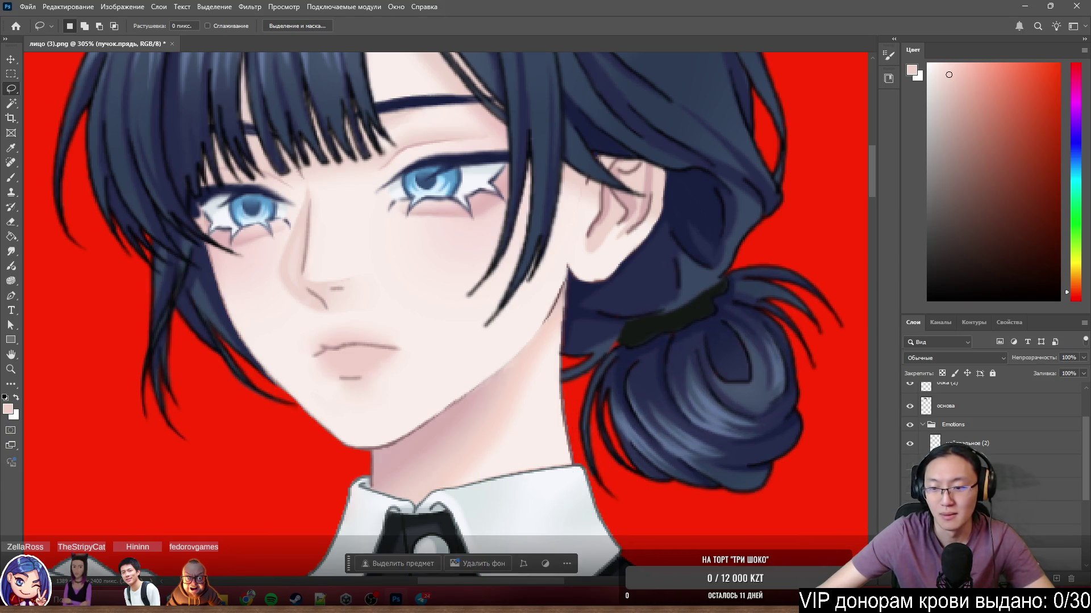
pyautogui.moveTo(968, 427); pyautogui.dragTo(968, 526)
pyautogui.moveTo(670, 381)
pyautogui.mouseDown()
pyautogui.moveTo(638, 420)
pyautogui.moveTo(692, 397)
pyautogui.moveTo(715, 438)
pyautogui.moveTo(786, 416)
pyautogui.mouseUp()
# Try shifting the предплечье.поднос forearm-and-tray layer, then undo the move.
pyautogui.scroll(-5, 644, 372)
pyautogui.scroll(-3, 644, 373)
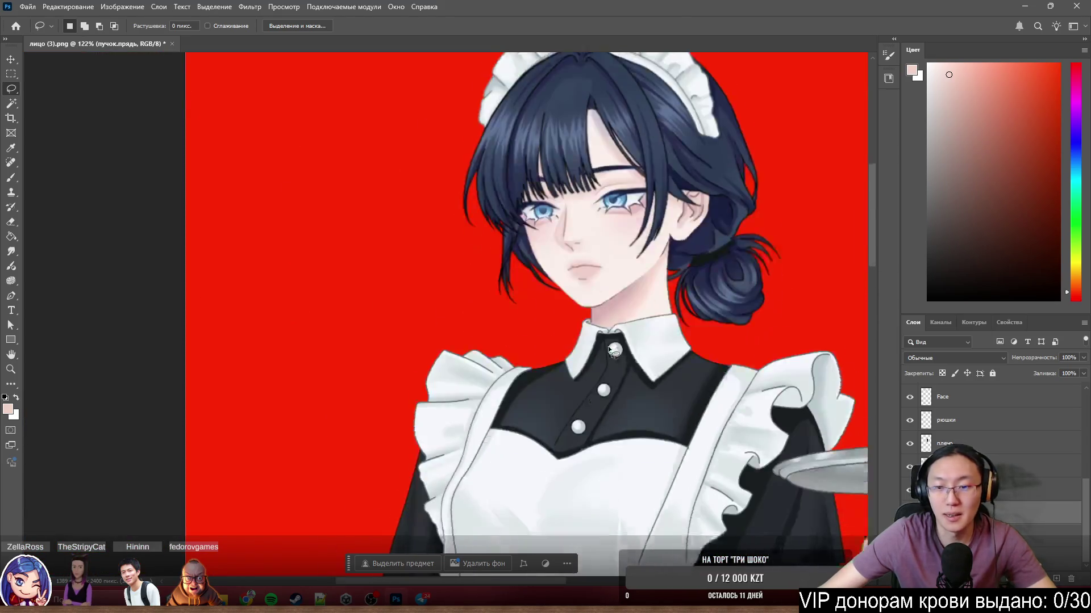
pyautogui.scroll(4, 684, 345)
pyautogui.keyDown('ctrl'); pyautogui.click(663, 414); pyautogui.keyUp('ctrl')
pyautogui.moveTo(663, 414)
pyautogui.mouseDown()
pyautogui.moveTo(706, 383)
pyautogui.moveTo(711, 414)
pyautogui.mouseUp()
pyautogui.hotkey('ctrl', 'z')
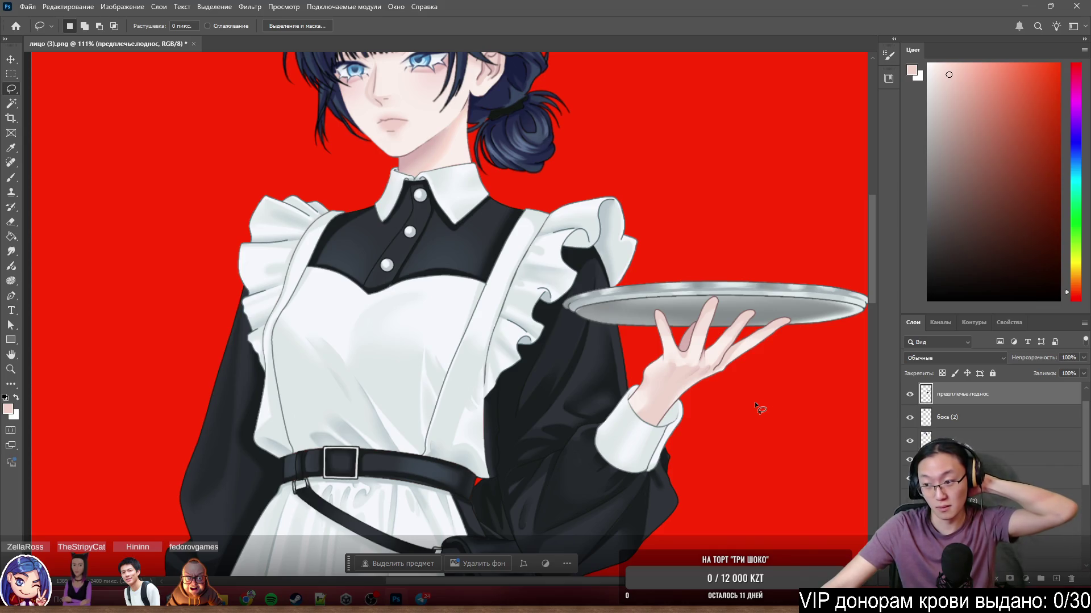
# Hide the tray-holding forearm layer and select the рукабезподноса lowered-arm layer.
pyautogui.scroll(-5, 653, 244)
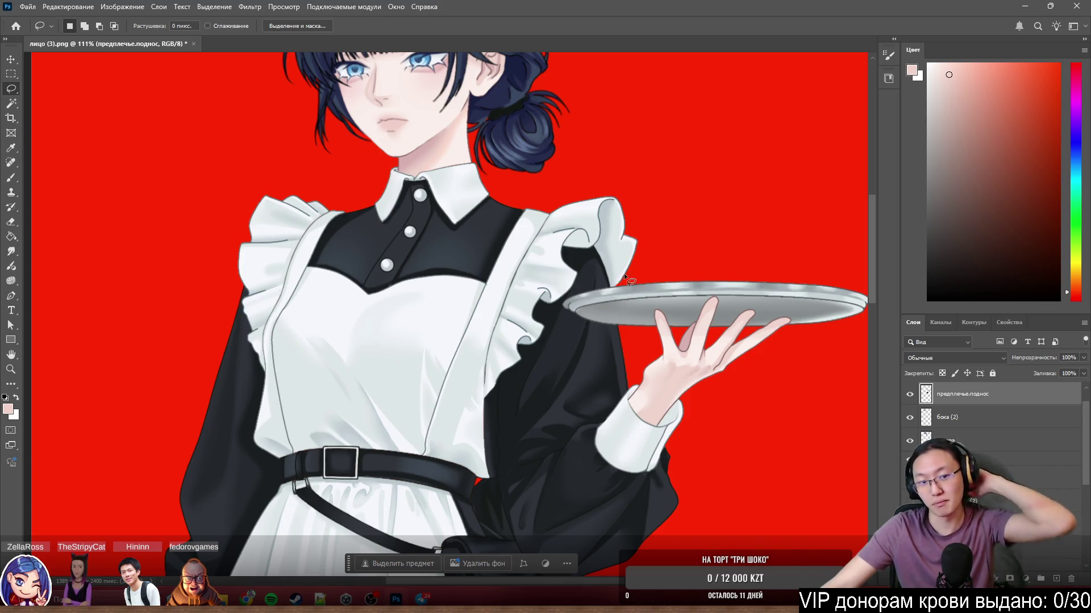
pyautogui.scroll(3, 655, 257)
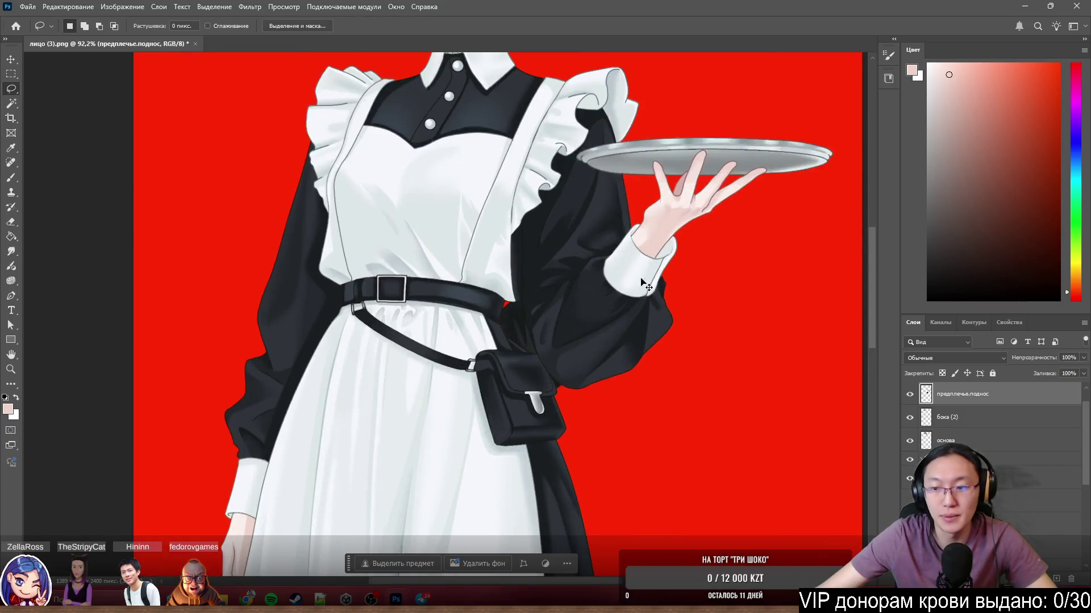
pyautogui.scroll(1, 1006, 437)
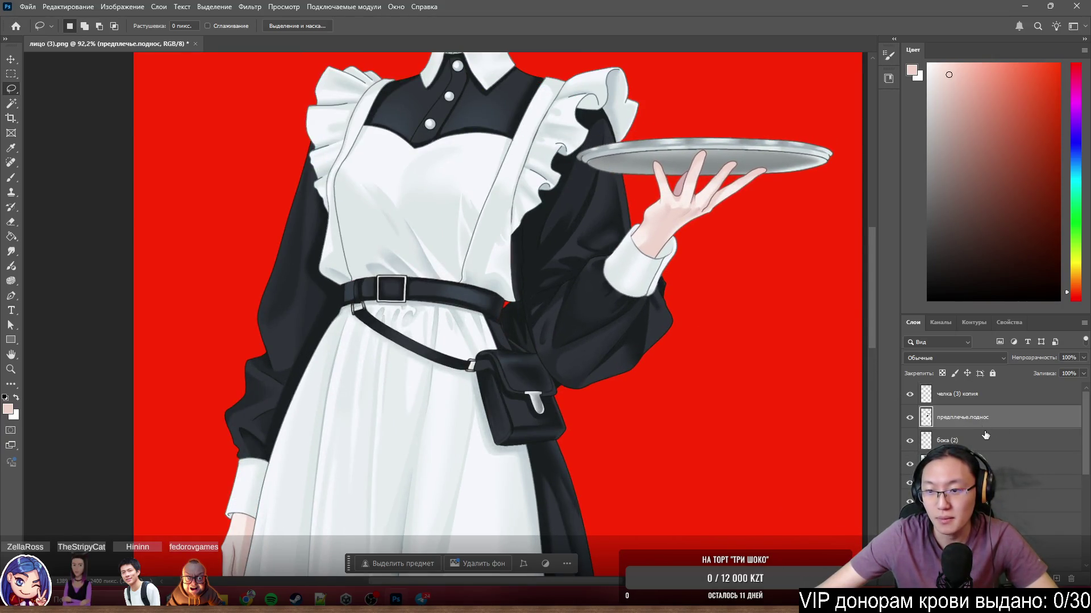
pyautogui.scroll(3, 650, 303)
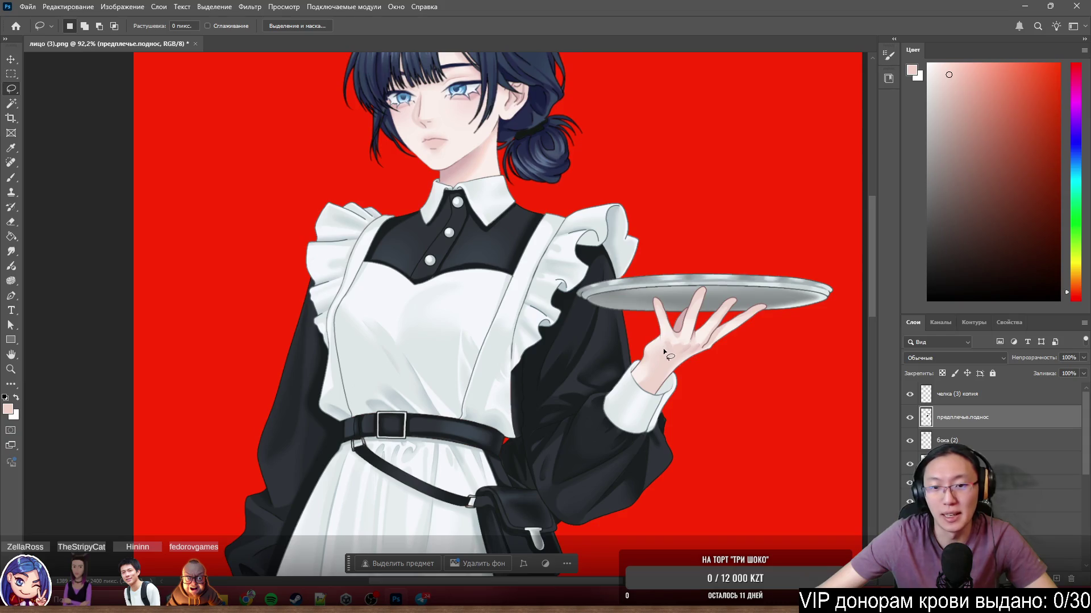
pyautogui.keyDown('ctrl'); pyautogui.click(597, 369); pyautogui.keyUp('ctrl')
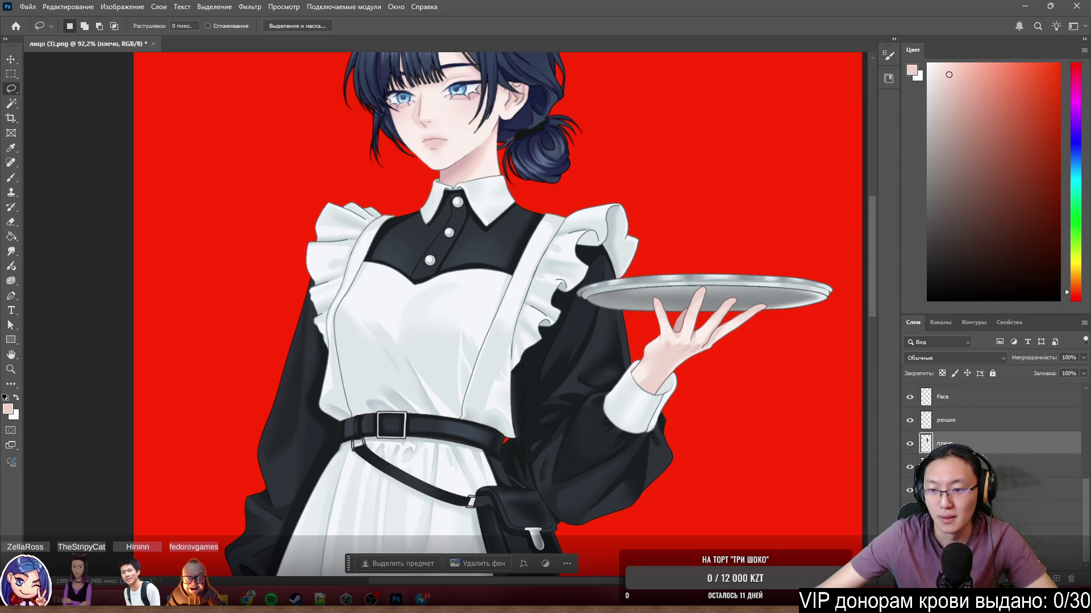
pyautogui.keyDown('ctrl'); pyautogui.click(579, 364); pyautogui.keyUp('ctrl')
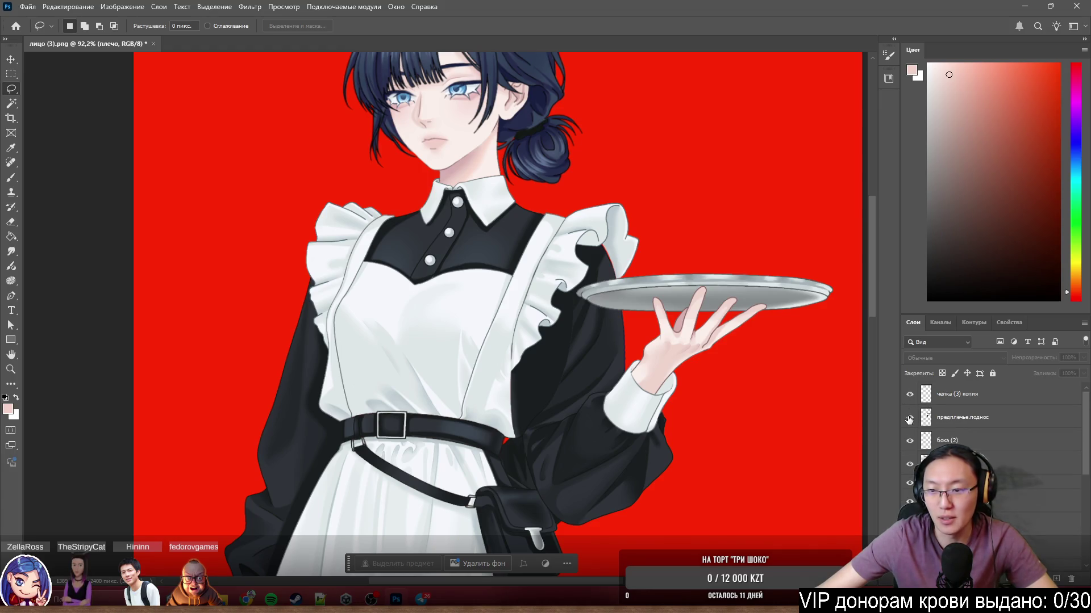
pyautogui.click(909, 417)
pyautogui.keyDown('ctrl'); pyautogui.click(586, 388); pyautogui.keyUp('ctrl')
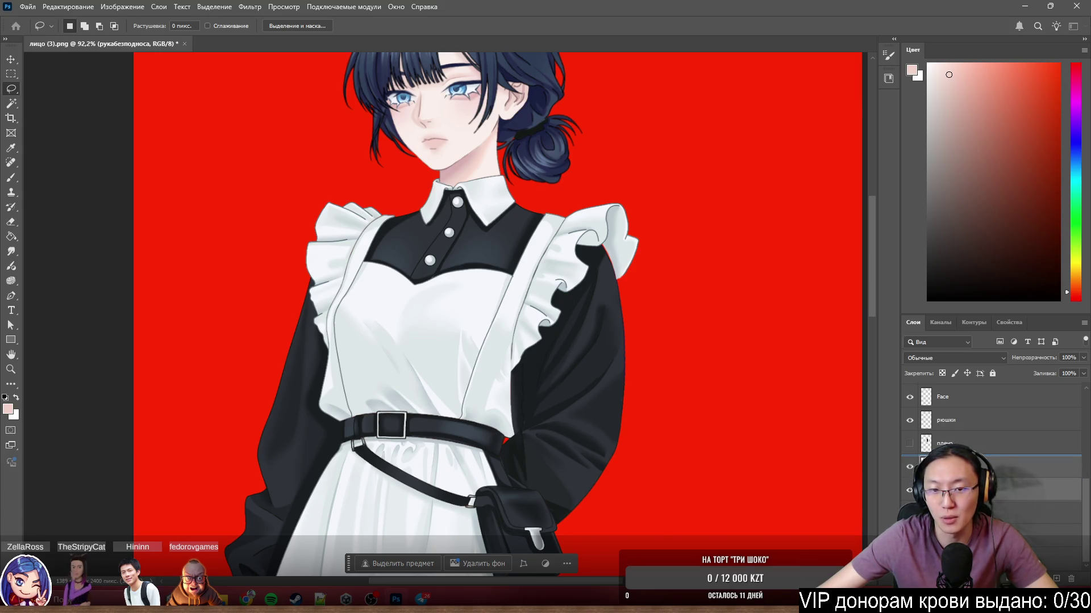
pyautogui.scroll(-3, 560, 420)
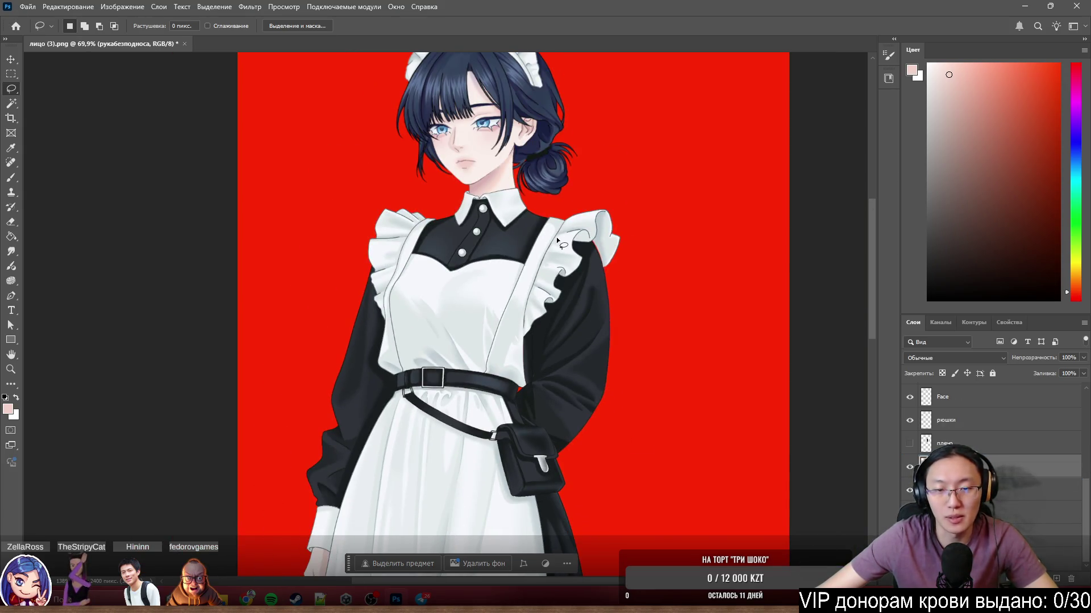
# Zoom in on the shoulder ruffle and nudge the lowered sleeve to close the red gap.
pyautogui.scroll(5, 559, 239)
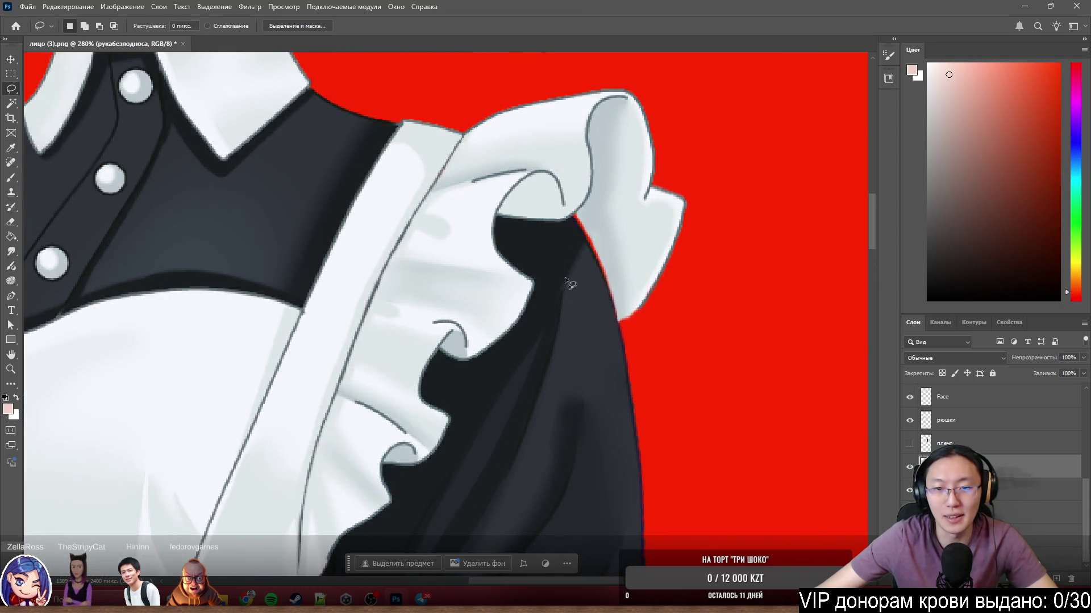
pyautogui.scroll(2, 565, 277)
pyautogui.scroll(-4, 585, 349)
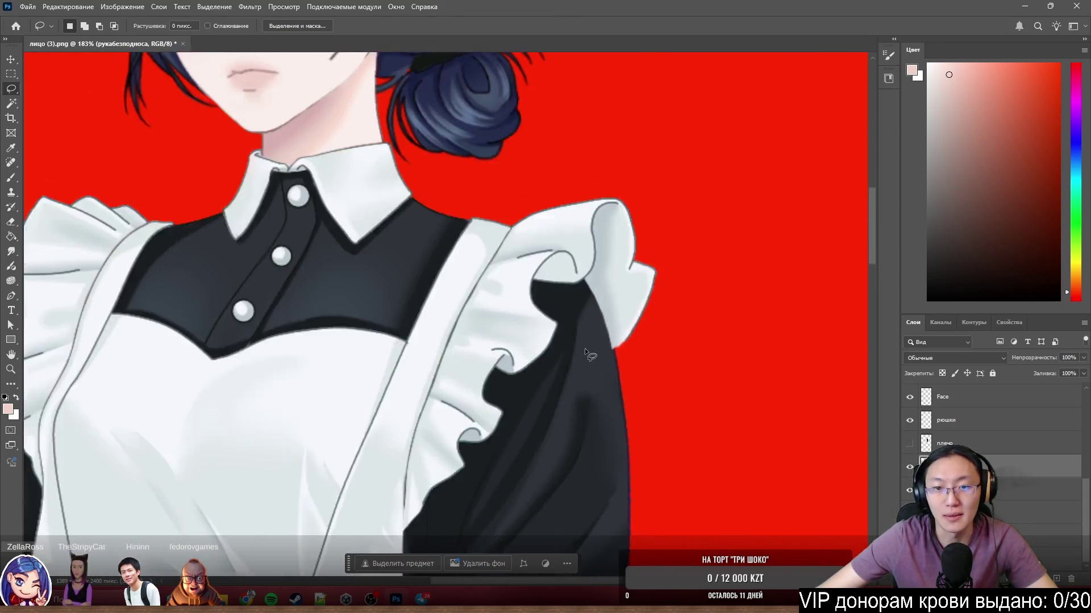
pyautogui.scroll(-3, 585, 349)
pyautogui.scroll(2, 621, 360)
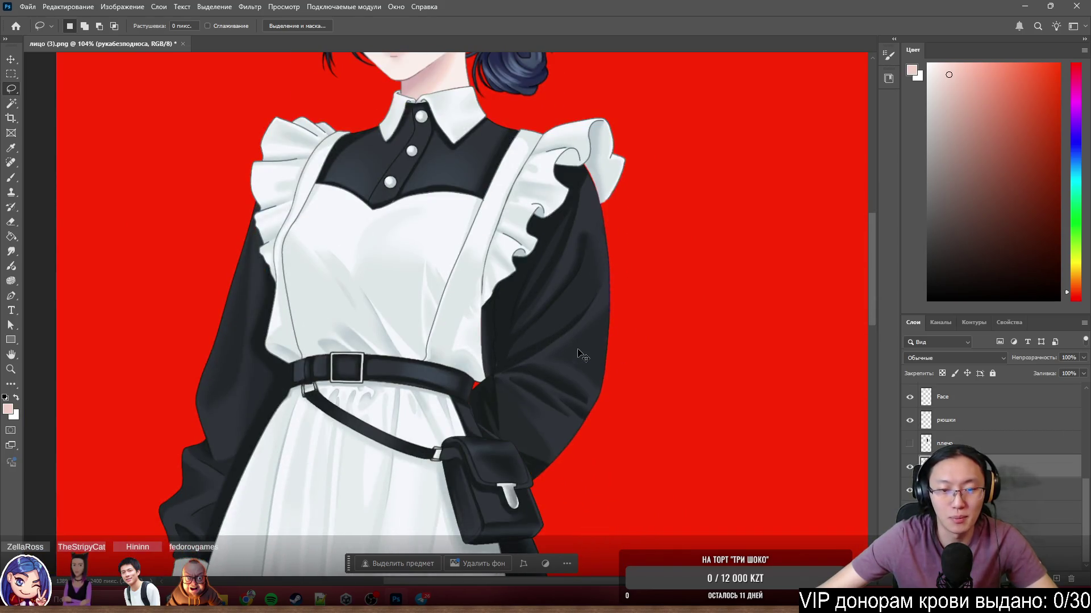
pyautogui.scroll(2, 554, 281)
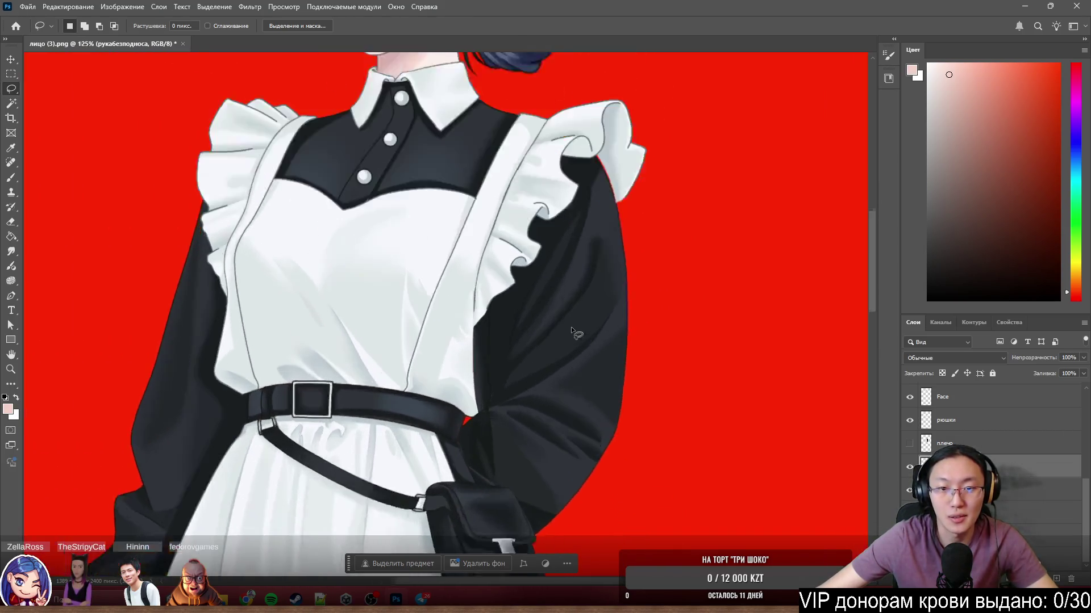
pyautogui.scroll(2, 575, 226)
pyautogui.scroll(8, 612, 207)
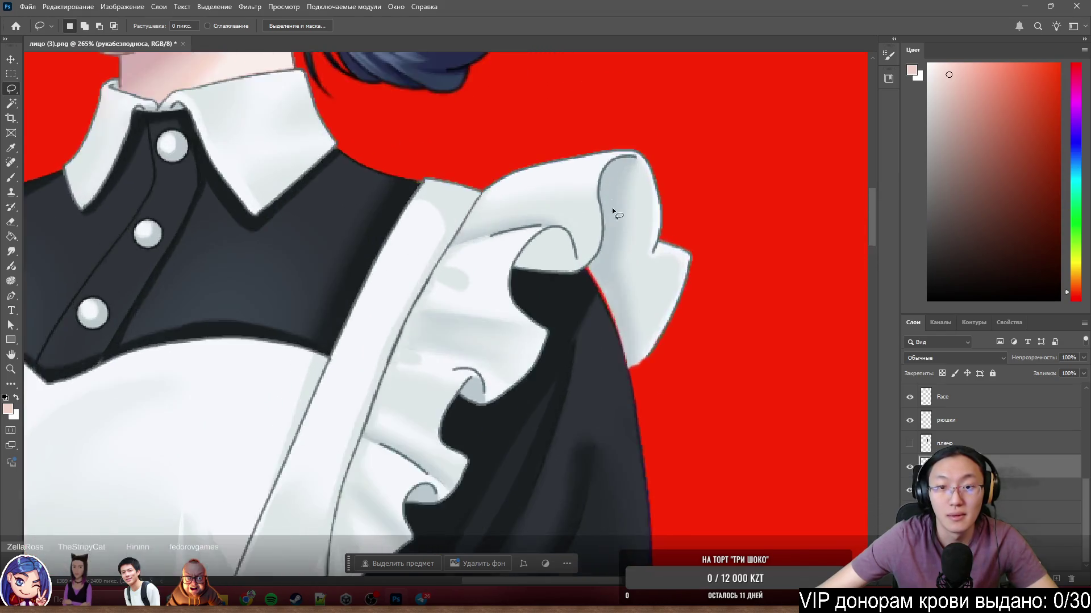
pyautogui.scroll(-4, 530, 338)
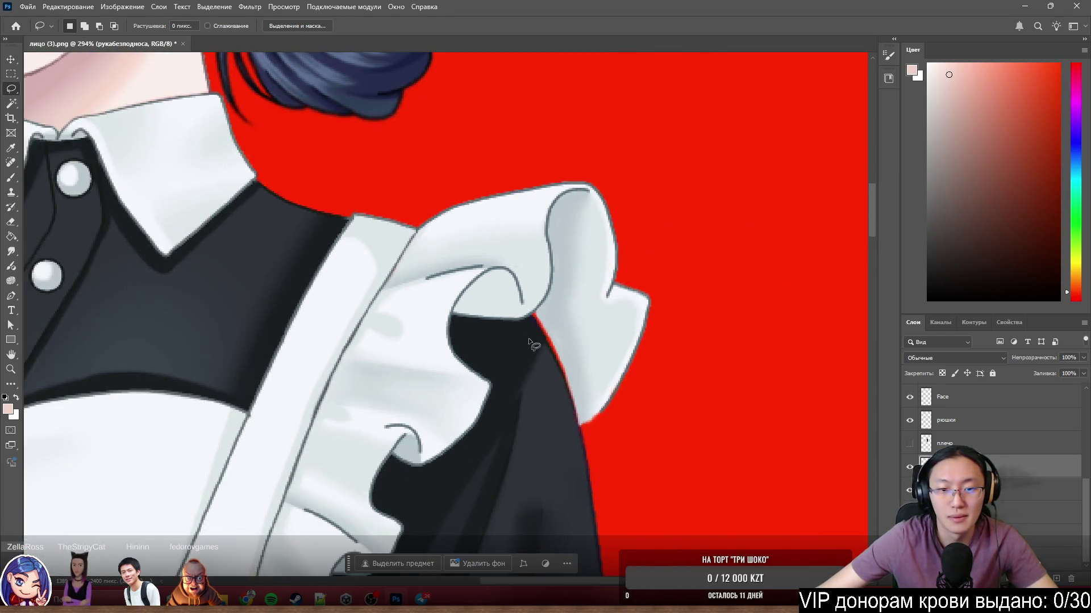
pyautogui.scroll(5, 529, 339)
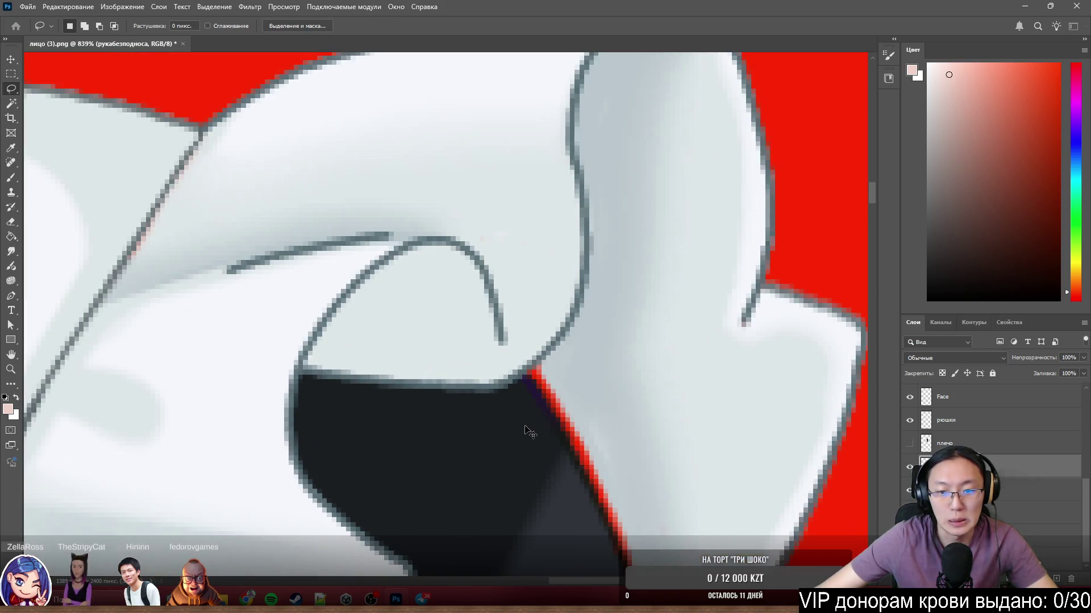
pyautogui.keyDown('ctrl'); pyautogui.moveTo(526, 429); pyautogui.dragTo(534, 419); pyautogui.keyUp('ctrl')
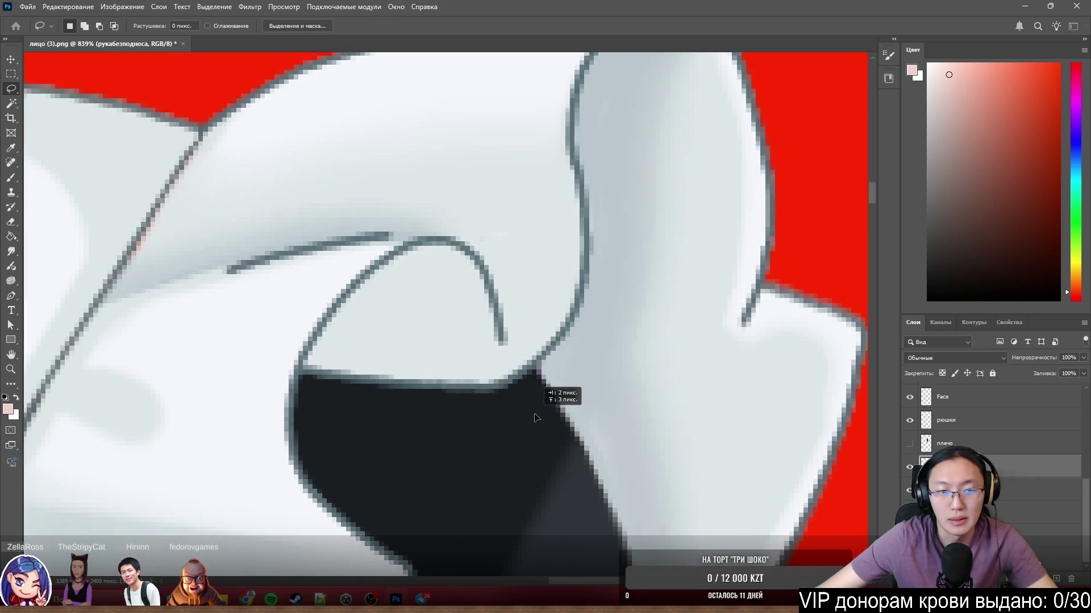
# Nudge the sleeve edge once more so it sits flush under the ruffle.
pyautogui.scroll(-6, 534, 418)
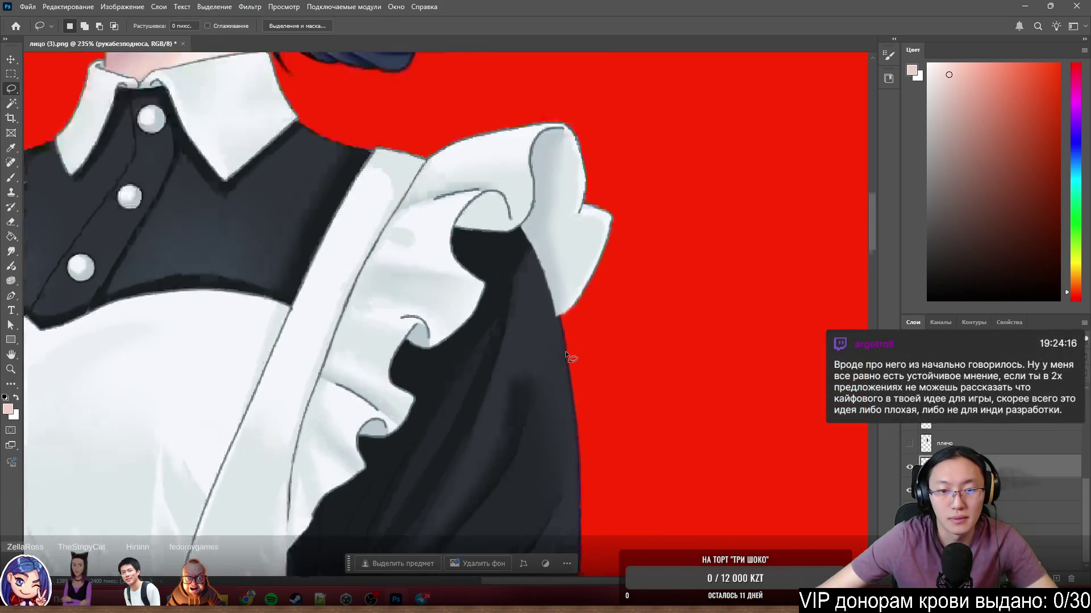
pyautogui.scroll(5, 565, 354)
pyautogui.keyDown('ctrl'); pyautogui.moveTo(549, 319); pyautogui.dragTo(544, 347); pyautogui.keyUp('ctrl')
pyautogui.scroll(-3, 549, 401)
pyautogui.scroll(-6, 549, 401)
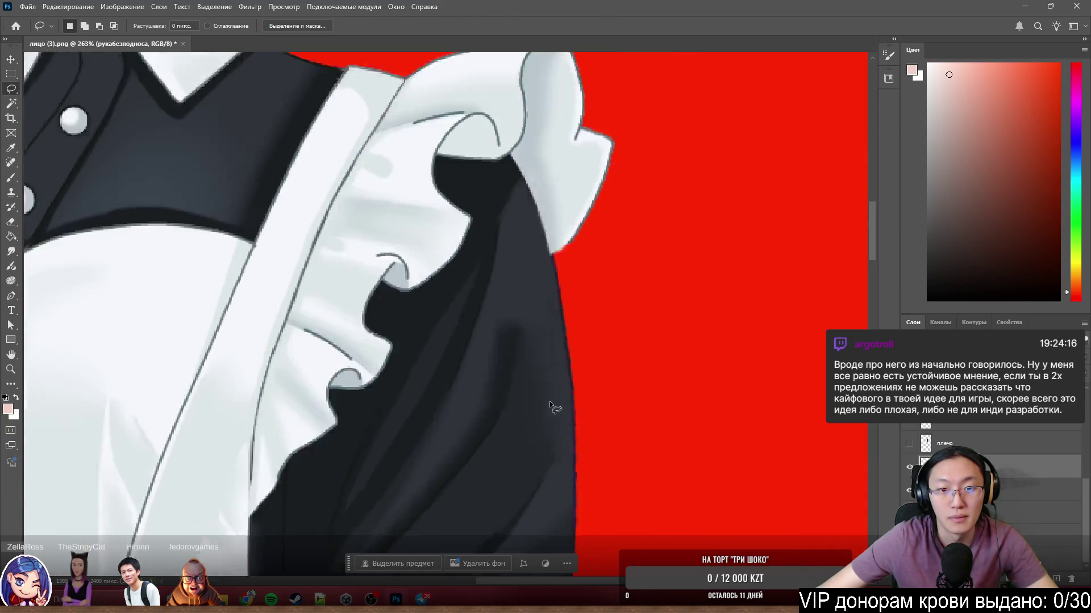
pyautogui.scroll(2, 493, 457)
pyautogui.scroll(10, 478, 288)
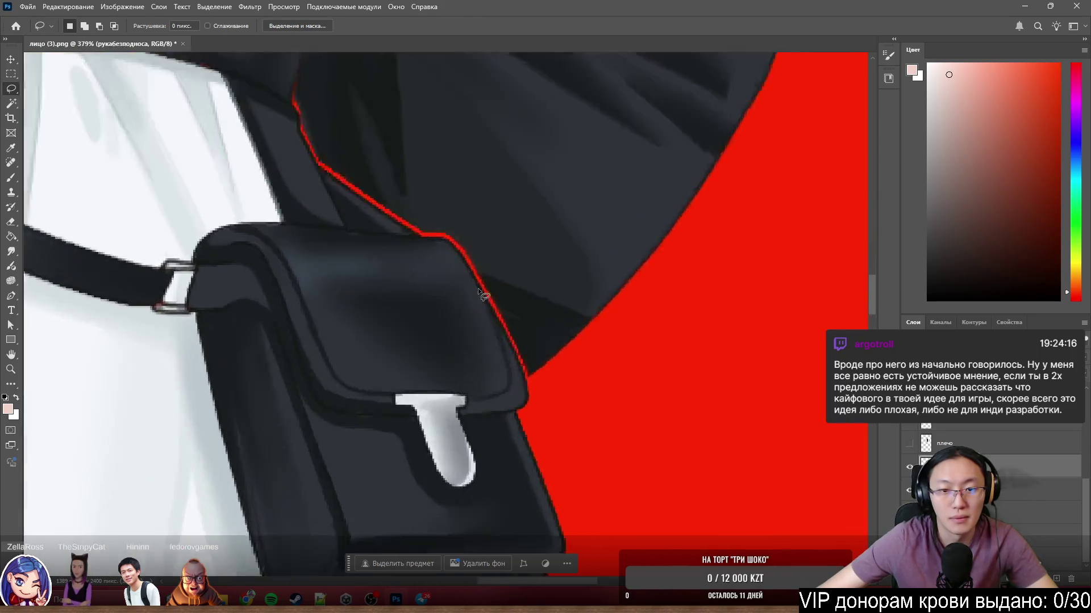
# Clone dark sleeve pixels over the red line beside the pouch, from the corner up the sleeve.
pyautogui.press('b')
pyautogui.scroll(-3, 534, 250)
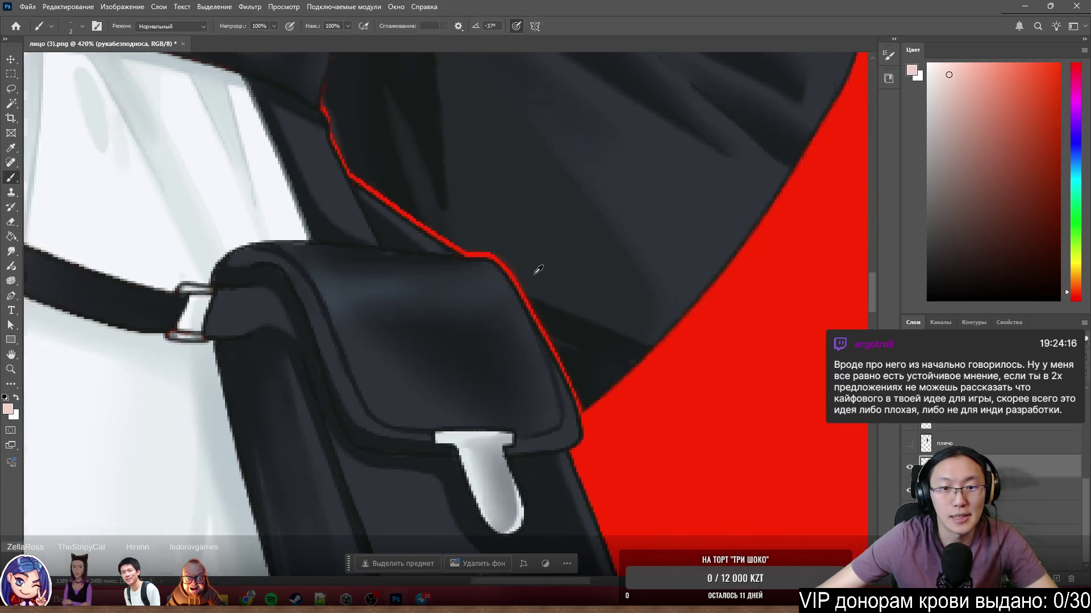
pyautogui.press('s')
pyautogui.scroll(2, 570, 335)
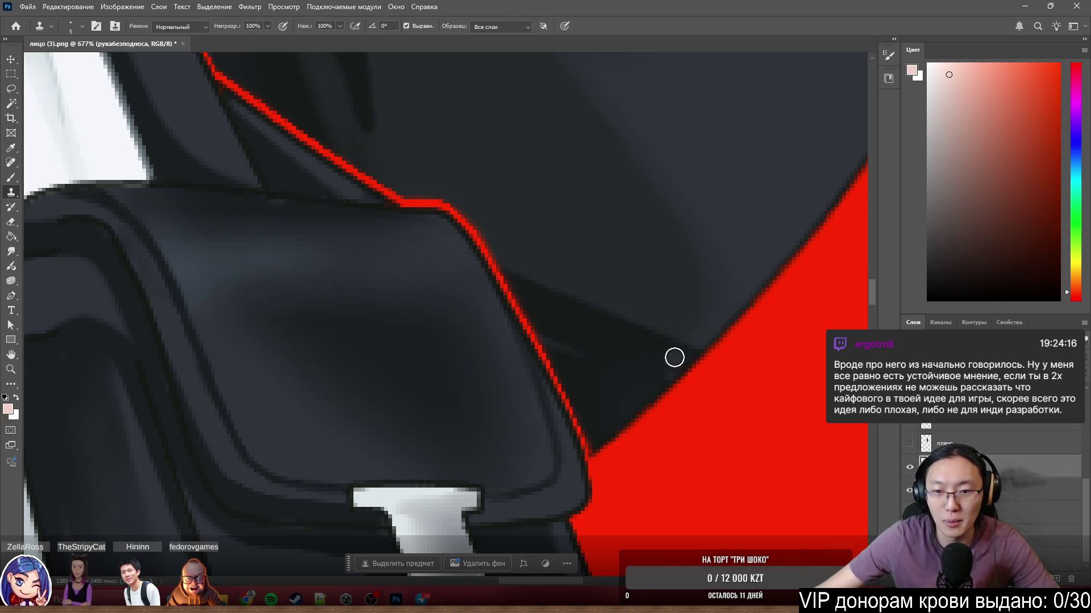
pyautogui.scroll(5, 674, 357)
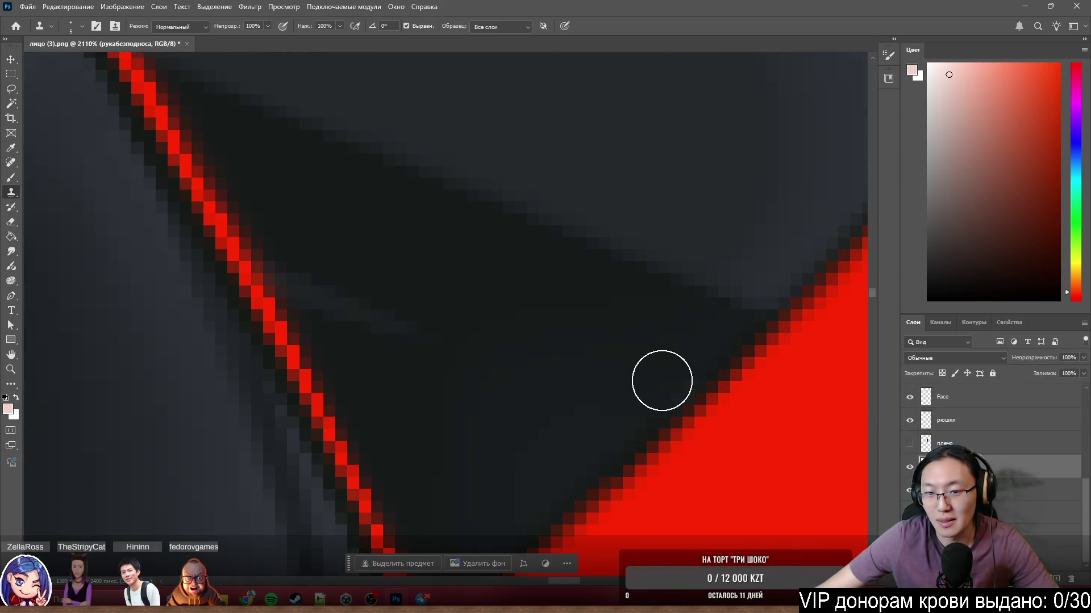
pyautogui.scroll(-5, 455, 409)
pyautogui.scroll(4, 480, 428)
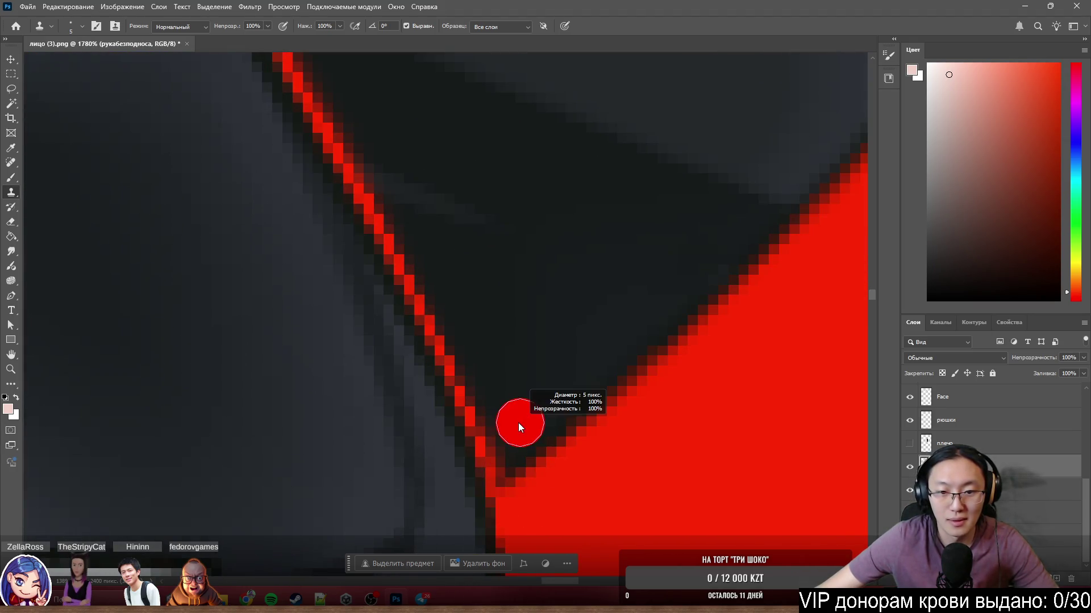
pyautogui.moveTo(547, 430); pyautogui.dragTo(501, 470)
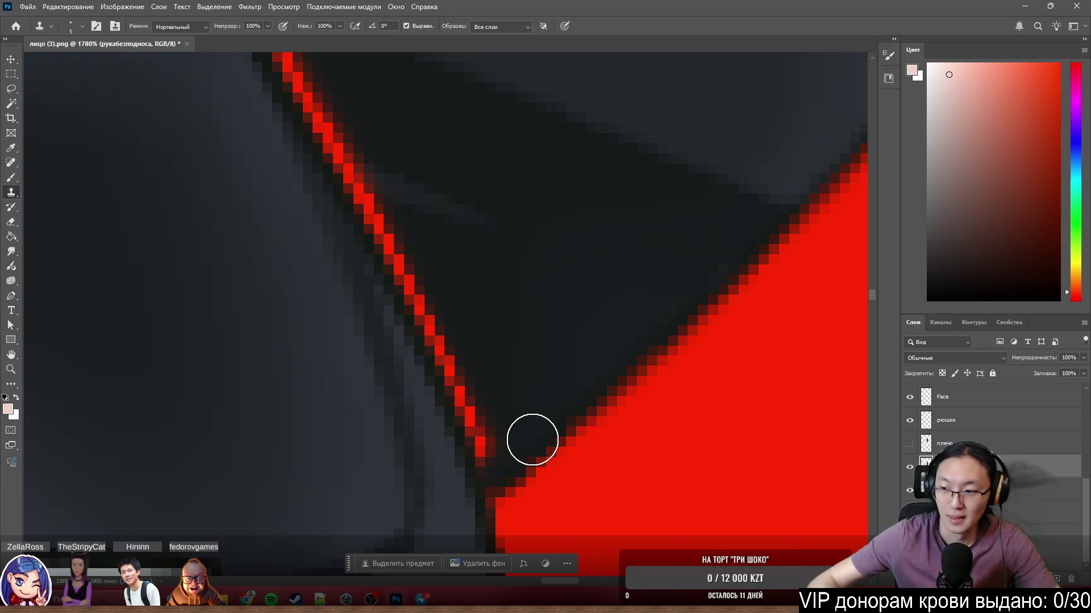
pyautogui.moveTo(457, 371); pyautogui.dragTo(488, 413)
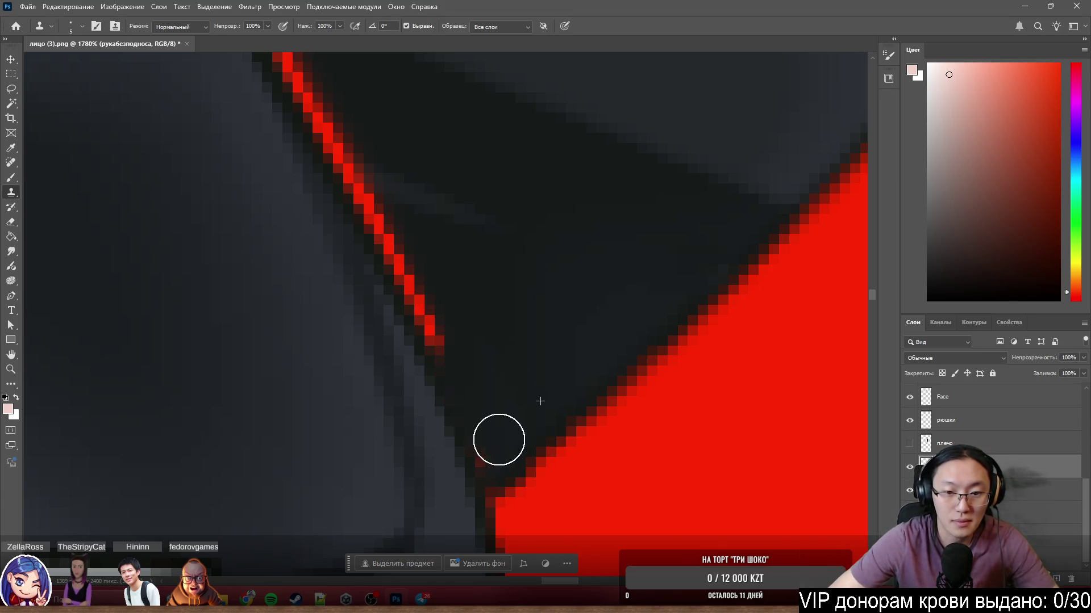
pyautogui.moveTo(474, 378)
pyautogui.mouseDown()
pyautogui.moveTo(355, 151)
pyautogui.moveTo(358, 165)
pyautogui.moveTo(360, 114)
pyautogui.mouseUp()
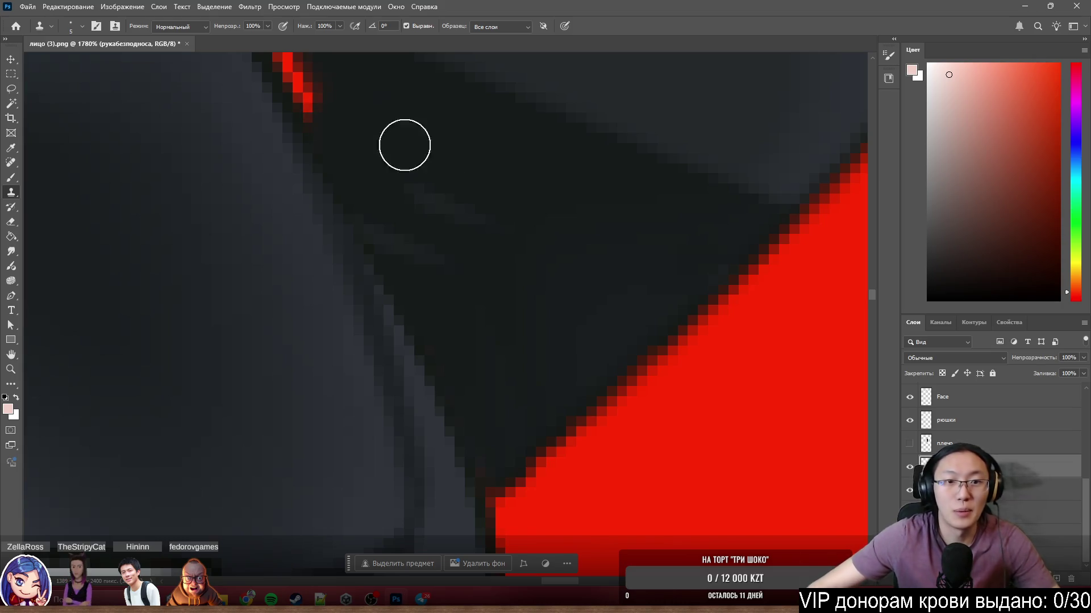
pyautogui.keyDown('alt'); pyautogui.scroll(-3, 403, 142); pyautogui.keyUp('alt')
# Clone over a leftover reddish pixel and the lower tip of the red line.
pyautogui.scroll(3, 349, 276)
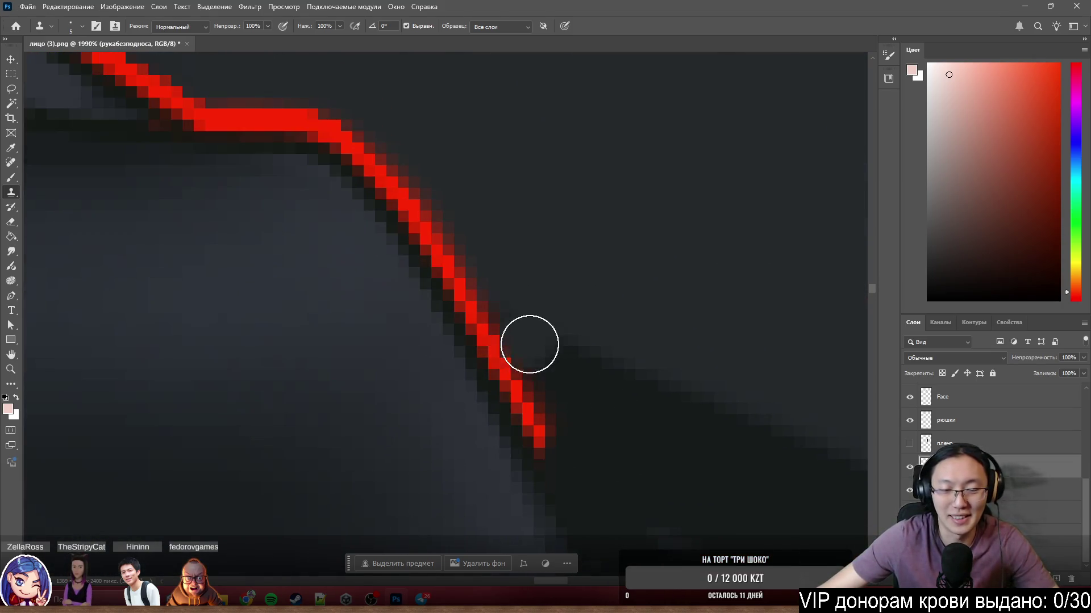
pyautogui.scroll(-1, 530, 340)
pyautogui.click(550, 427)
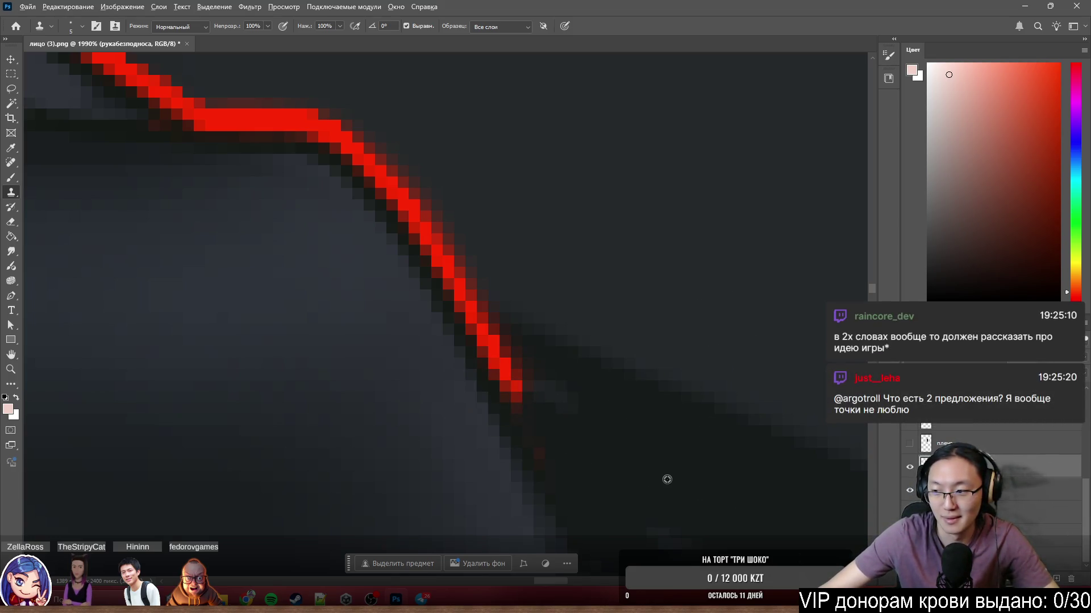
pyautogui.click(530, 383)
pyautogui.moveTo(530, 383)
pyautogui.mouseDown()
pyautogui.moveTo(504, 346)
pyautogui.moveTo(550, 412)
pyautogui.moveTo(623, 441)
pyautogui.moveTo(574, 450)
pyautogui.moveTo(560, 437)
pyautogui.mouseUp()
pyautogui.keyDown('alt'); pyautogui.rightClick(580, 324); pyautogui.keyUp('alt')
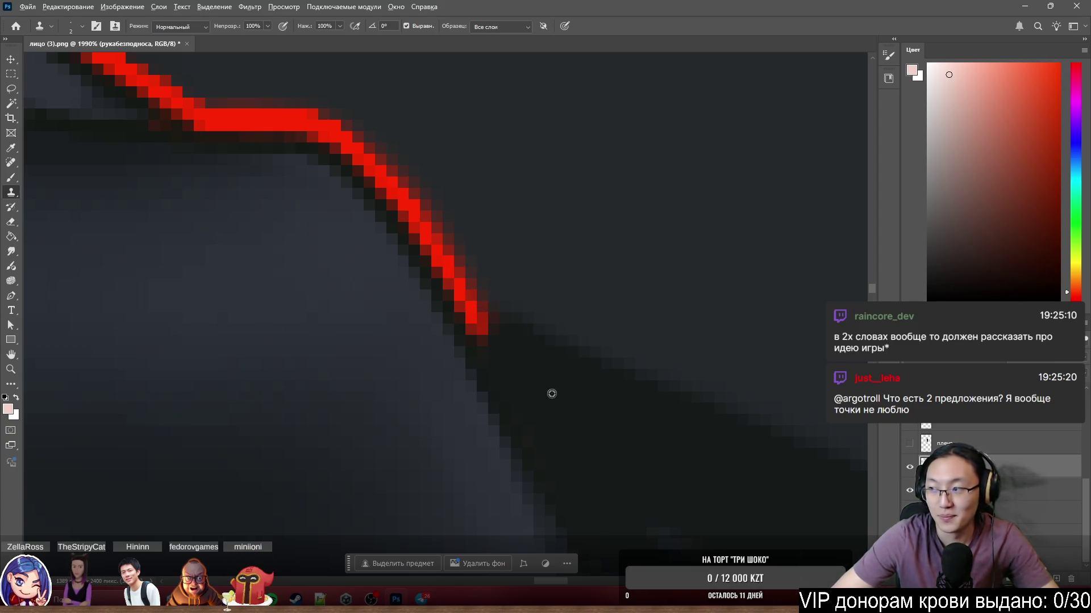
pyautogui.moveTo(499, 333)
pyautogui.mouseDown()
pyautogui.moveTo(499, 346)
pyautogui.moveTo(477, 324)
pyautogui.moveTo(500, 341)
pyautogui.mouseUp()
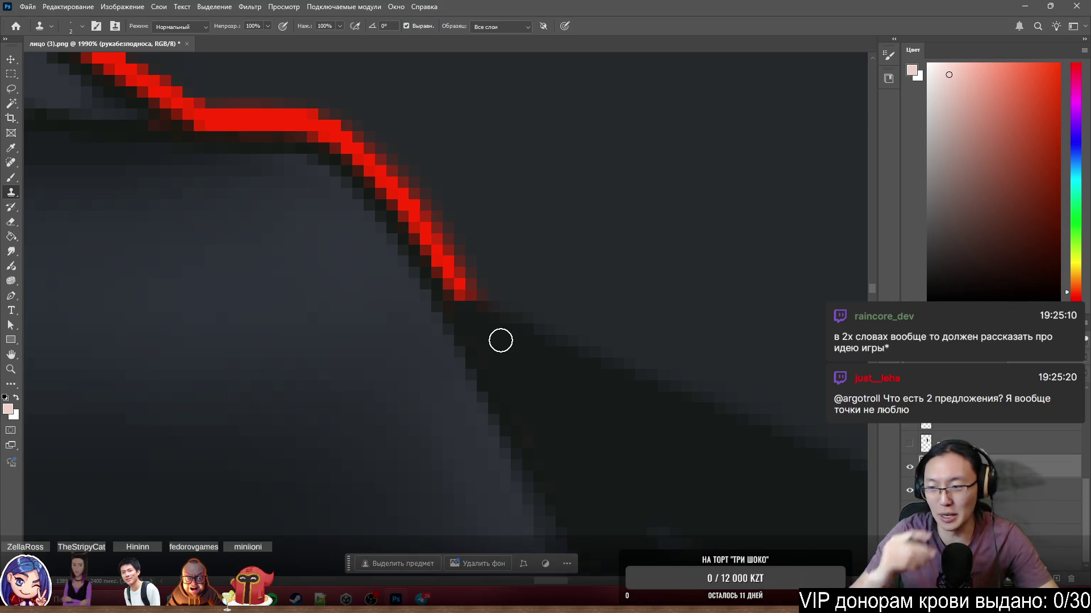
# Clone another stretch with a 3 px brush, then paint the remaining red pixels dark grey.
pyautogui.scroll(-3, 500, 341)
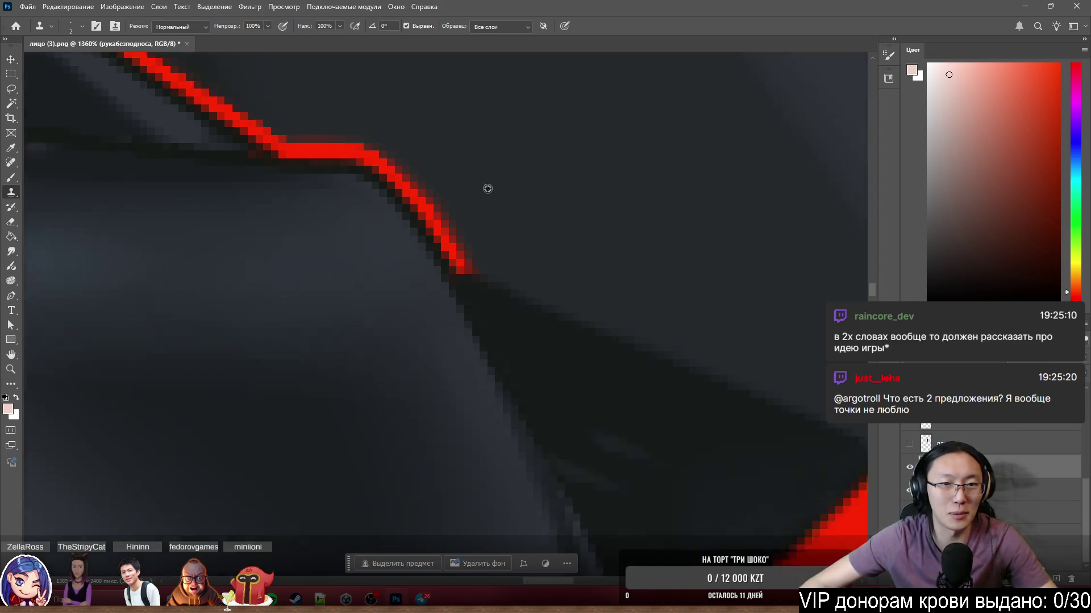
pyautogui.scroll(3, 640, 329)
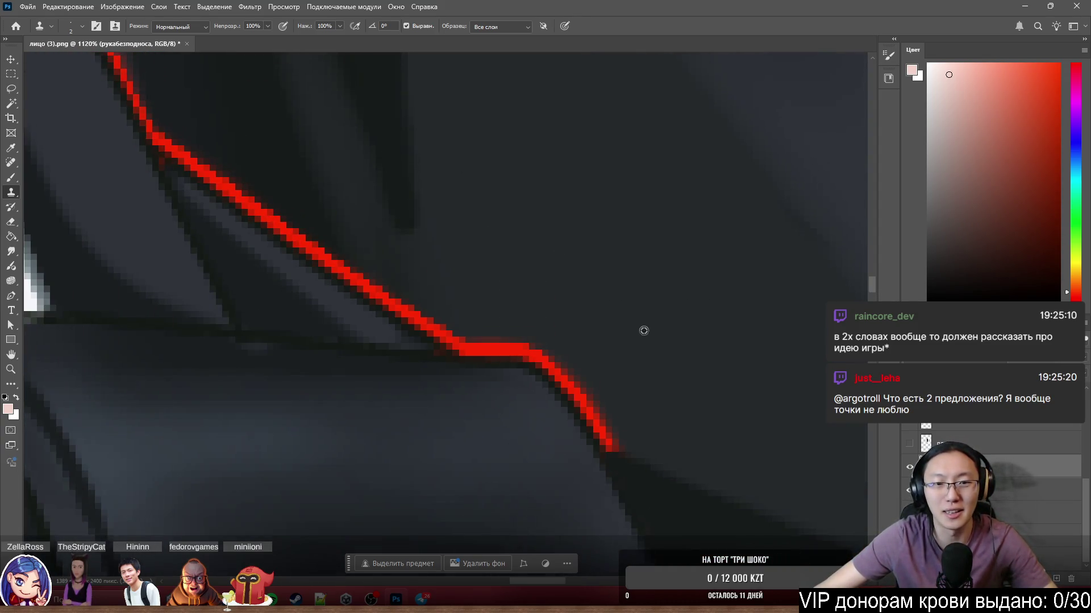
pyautogui.keyDown('alt'); pyautogui.rightClick(676, 435); pyautogui.keyUp('alt')
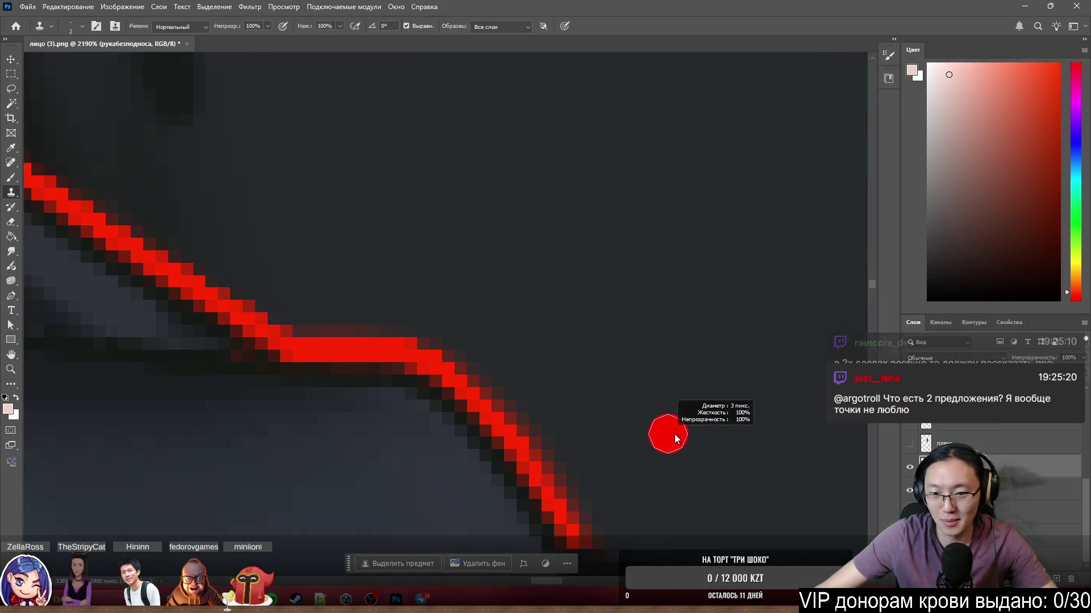
pyautogui.keyDown('alt'); pyautogui.rightClick(677, 438); pyautogui.keyUp('alt')
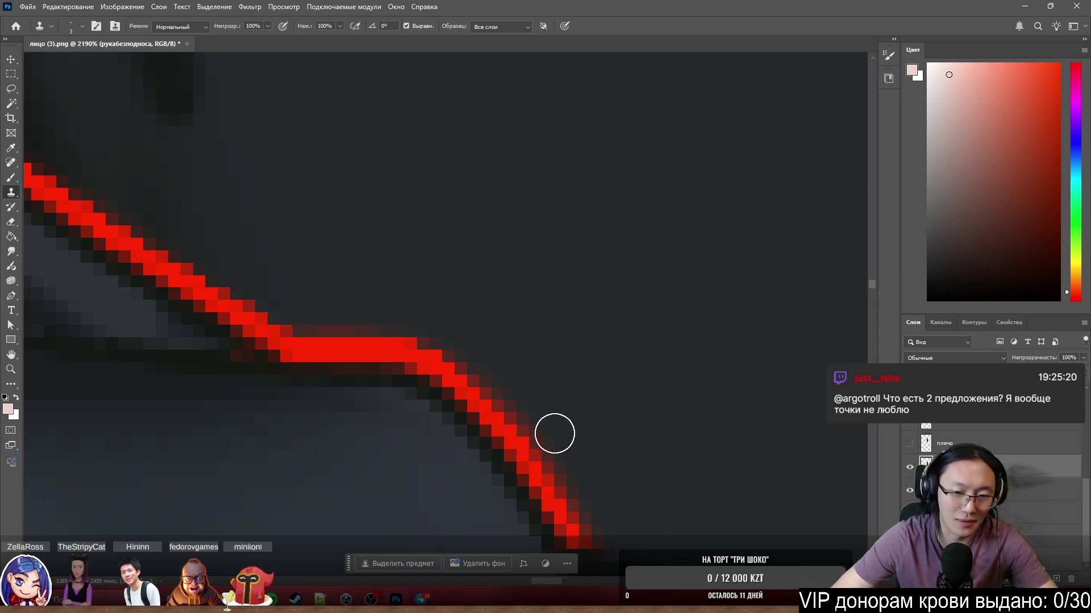
pyautogui.moveTo(494, 389); pyautogui.dragTo(538, 458)
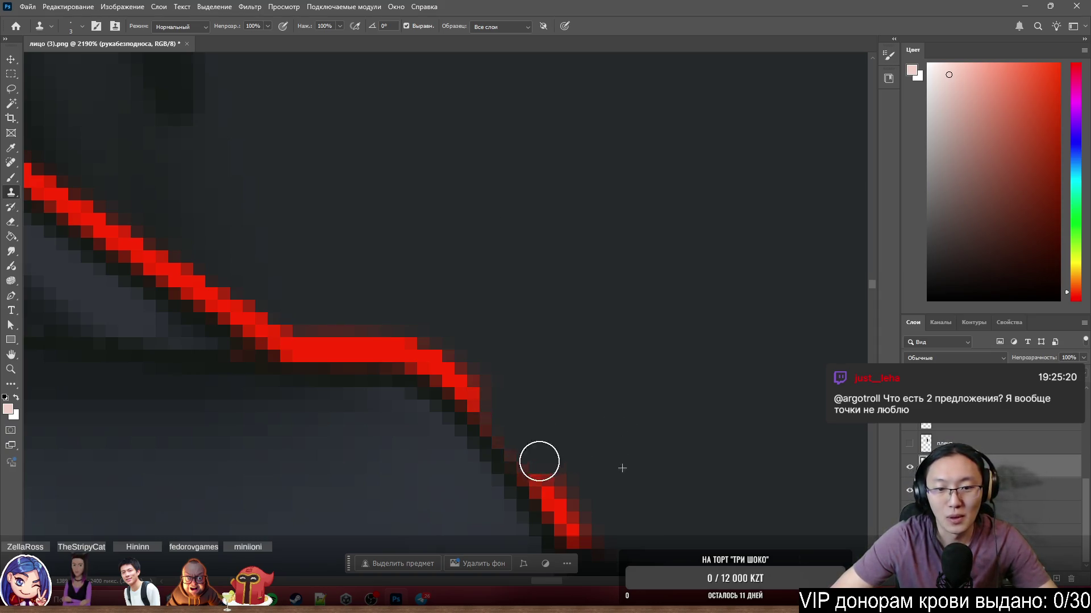
pyautogui.press('b')
pyautogui.keyDown('alt'); pyautogui.click(544, 412); pyautogui.keyUp('alt')
pyautogui.moveTo(570, 500); pyautogui.dragTo(569, 525)
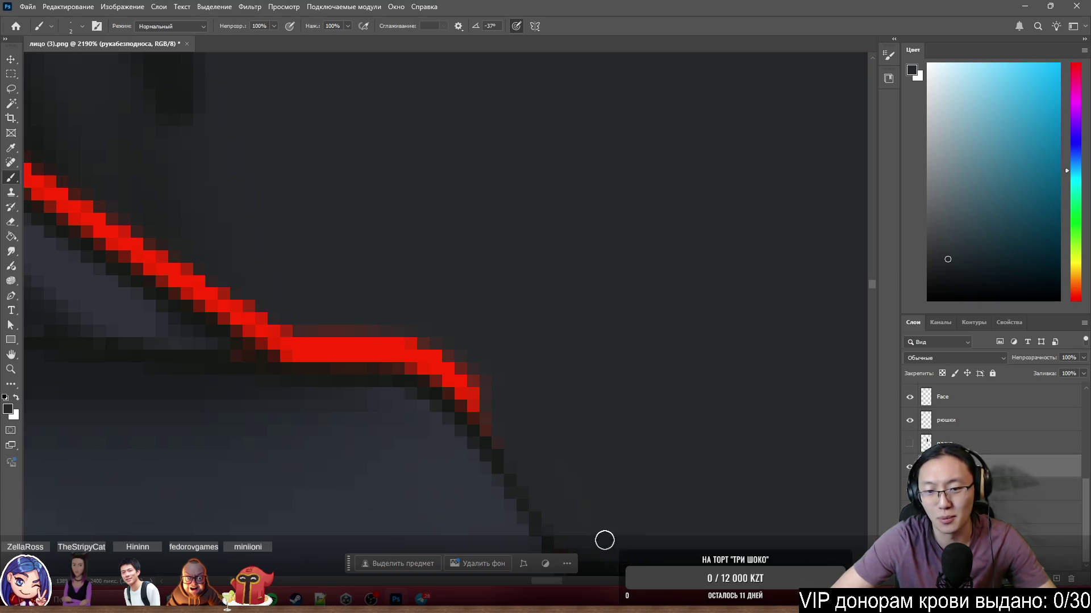
# Sample the dark sleeve colour and paint over the lower part of the red line.
pyautogui.scroll(-3, 622, 330)
pyautogui.scroll(3, 595, 361)
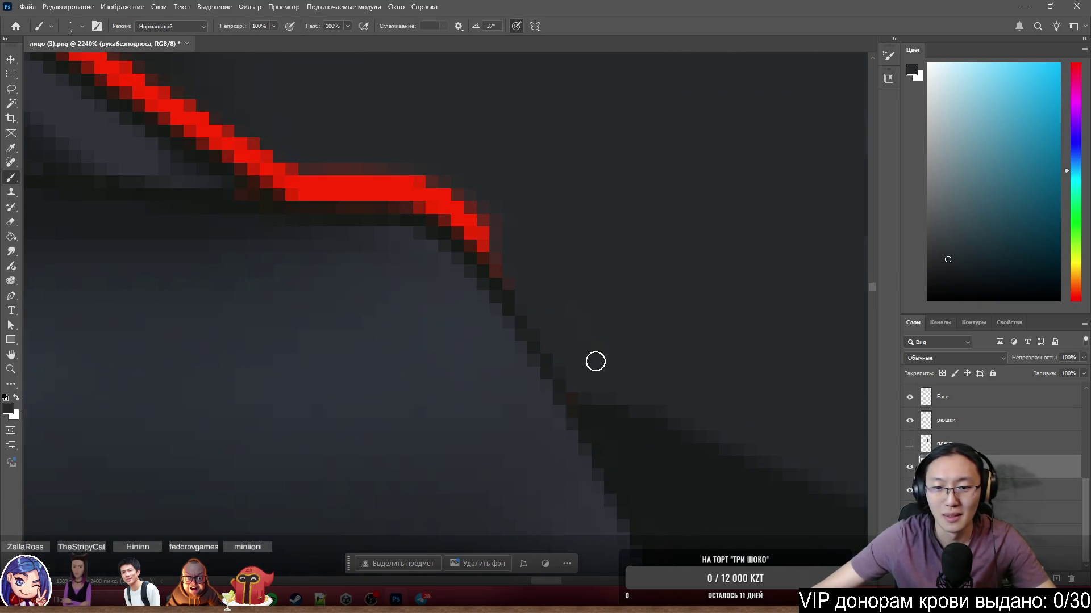
pyautogui.keyDown('alt'); pyautogui.click(643, 458); pyautogui.keyUp('alt')
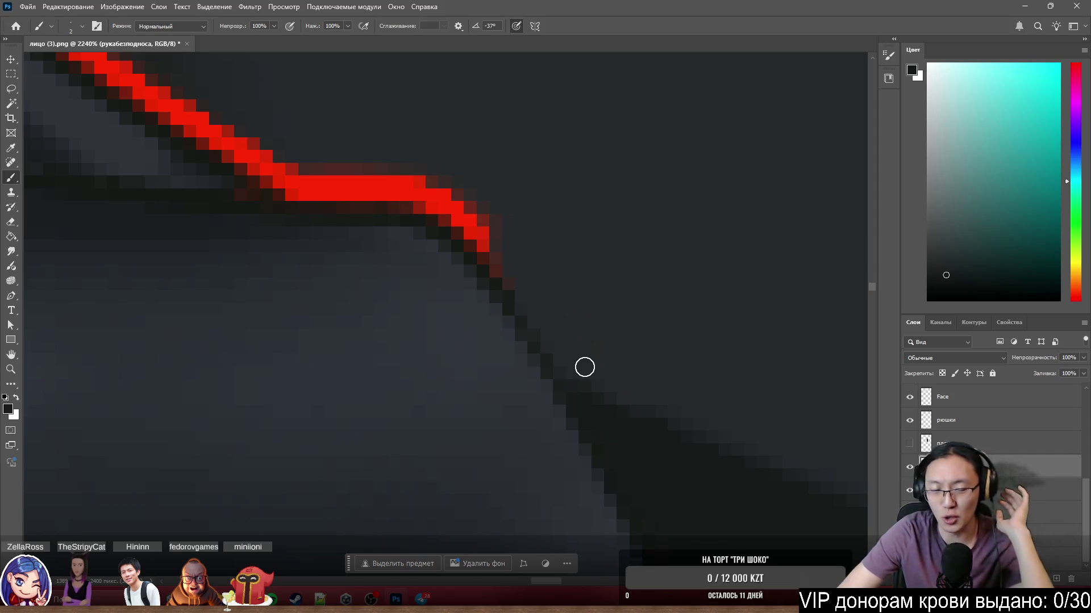
pyautogui.keyDown('alt'); pyautogui.click(516, 158); pyautogui.keyUp('alt')
pyautogui.moveTo(482, 247)
pyautogui.mouseDown()
pyautogui.moveTo(455, 194)
pyautogui.moveTo(515, 271)
pyautogui.mouseUp()
pyautogui.moveTo(470, 200)
pyautogui.mouseDown()
pyautogui.moveTo(312, 188)
pyautogui.moveTo(263, 168)
pyautogui.mouseUp()
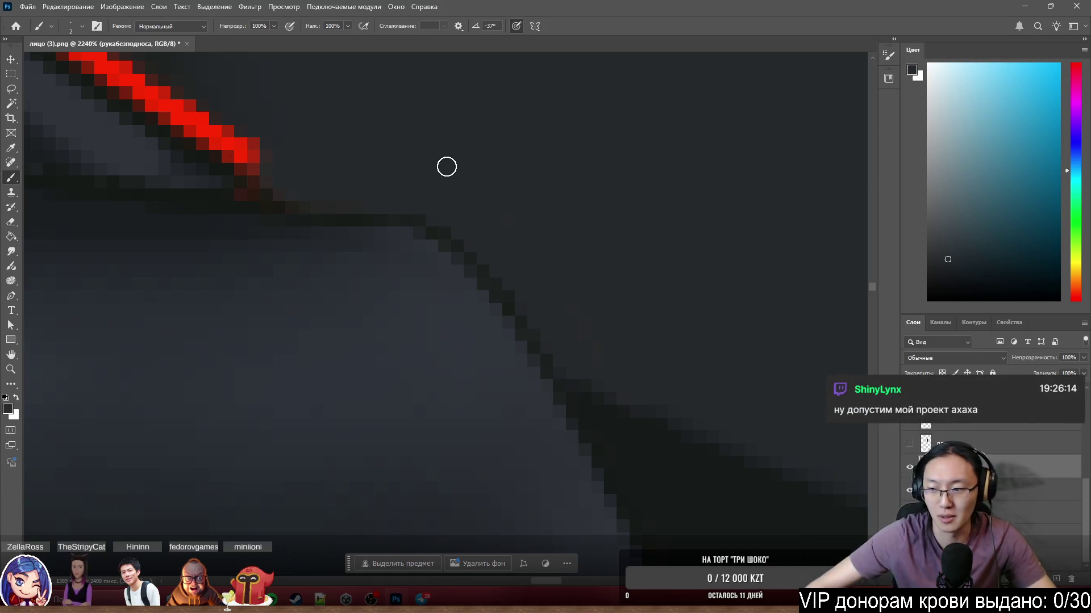
# Resample dark sleeve colour and paint out the red line's upper end and next stretch.
pyautogui.scroll(-5, 324, 307)
pyautogui.scroll(-2, 324, 307)
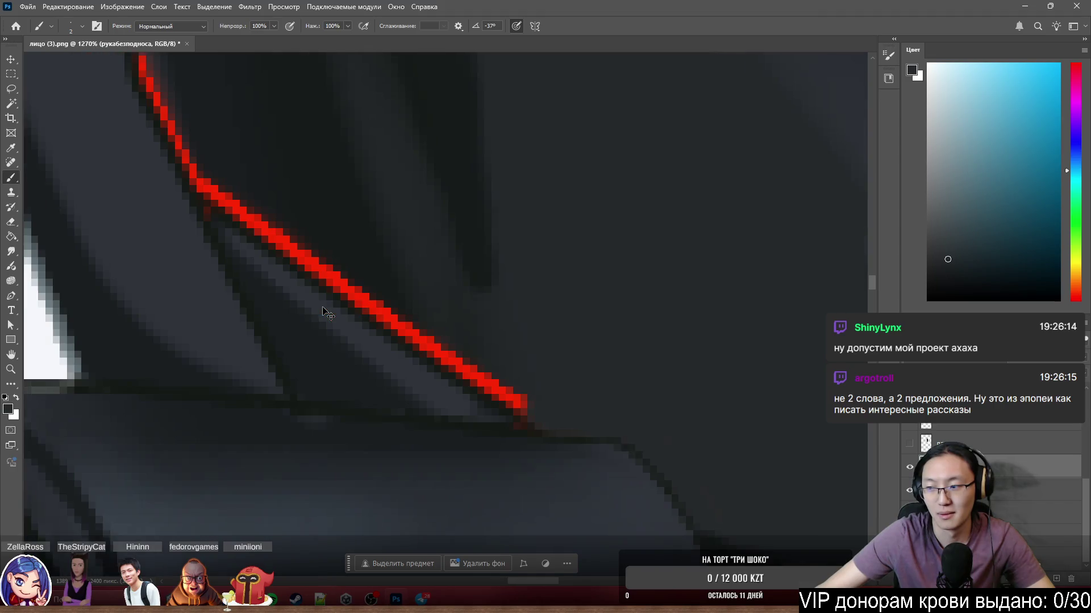
pyautogui.scroll(5, 397, 292)
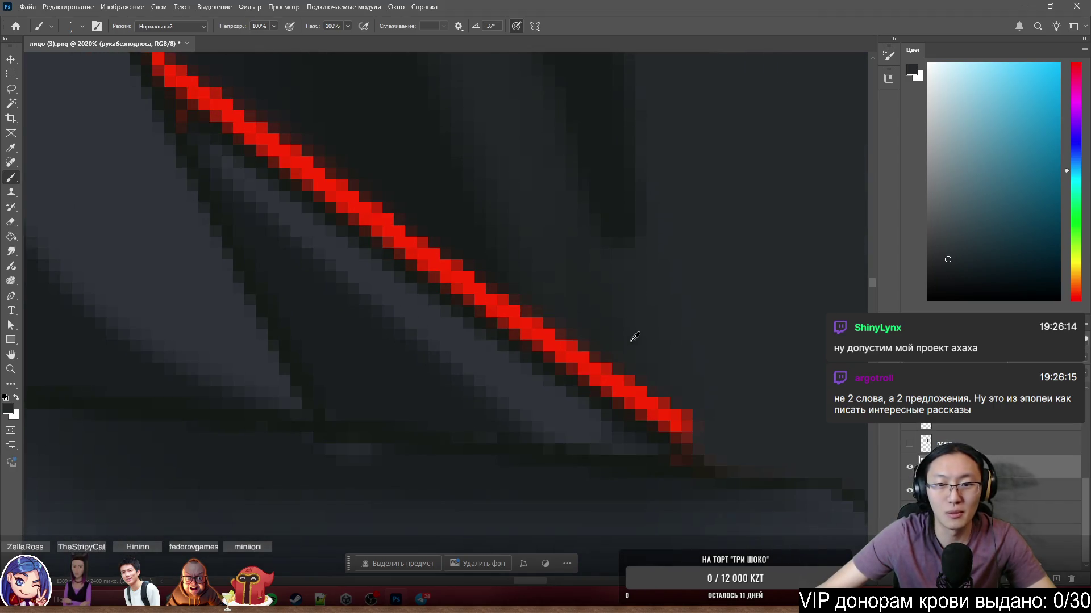
pyautogui.keyDown('alt'); pyautogui.click(635, 337); pyautogui.keyUp('alt')
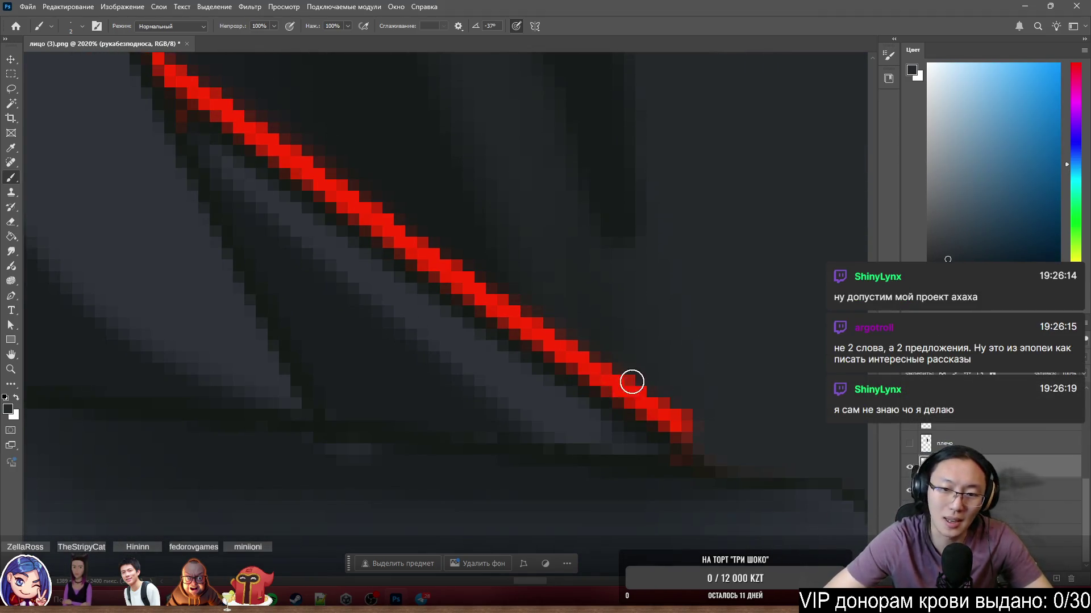
pyautogui.keyDown('alt'); pyautogui.click(271, 90); pyautogui.keyUp('alt')
pyautogui.moveTo(256, 131)
pyautogui.mouseDown()
pyautogui.moveTo(336, 193)
pyautogui.moveTo(275, 141)
pyautogui.moveTo(285, 151)
pyautogui.mouseUp()
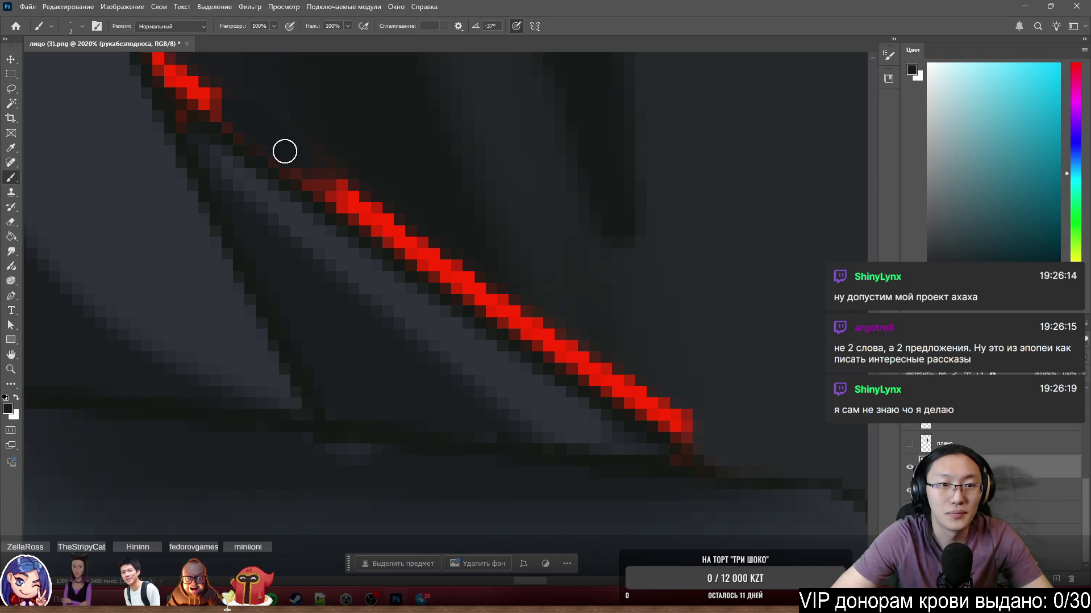
pyautogui.moveTo(244, 125)
pyautogui.mouseDown()
pyautogui.moveTo(268, 129)
pyautogui.moveTo(331, 181)
pyautogui.mouseUp()
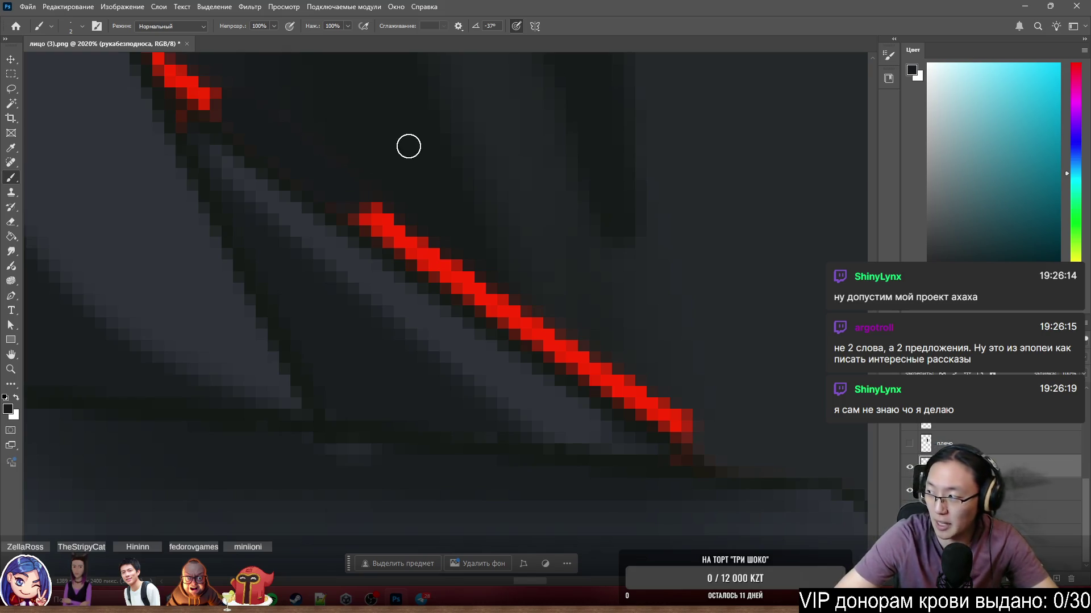
pyautogui.moveTo(346, 168)
pyautogui.mouseDown()
pyautogui.moveTo(331, 194)
pyautogui.moveTo(411, 246)
pyautogui.moveTo(387, 229)
pyautogui.moveTo(394, 221)
pyautogui.moveTo(467, 281)
pyautogui.mouseUp()
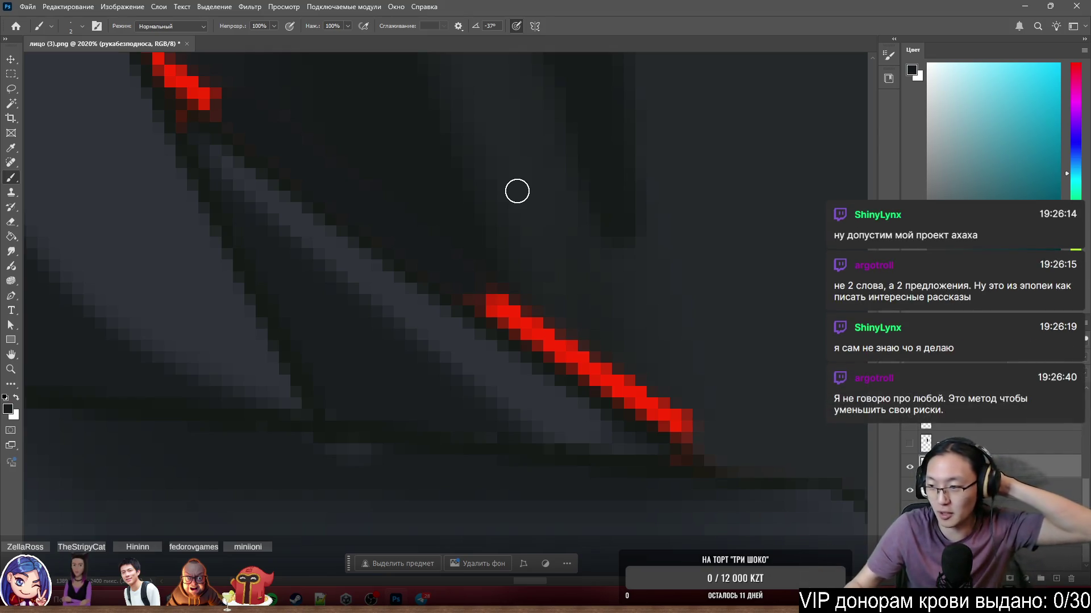
pyautogui.moveTo(502, 312)
pyautogui.mouseDown()
pyautogui.moveTo(480, 295)
pyautogui.moveTo(519, 316)
pyautogui.mouseUp()
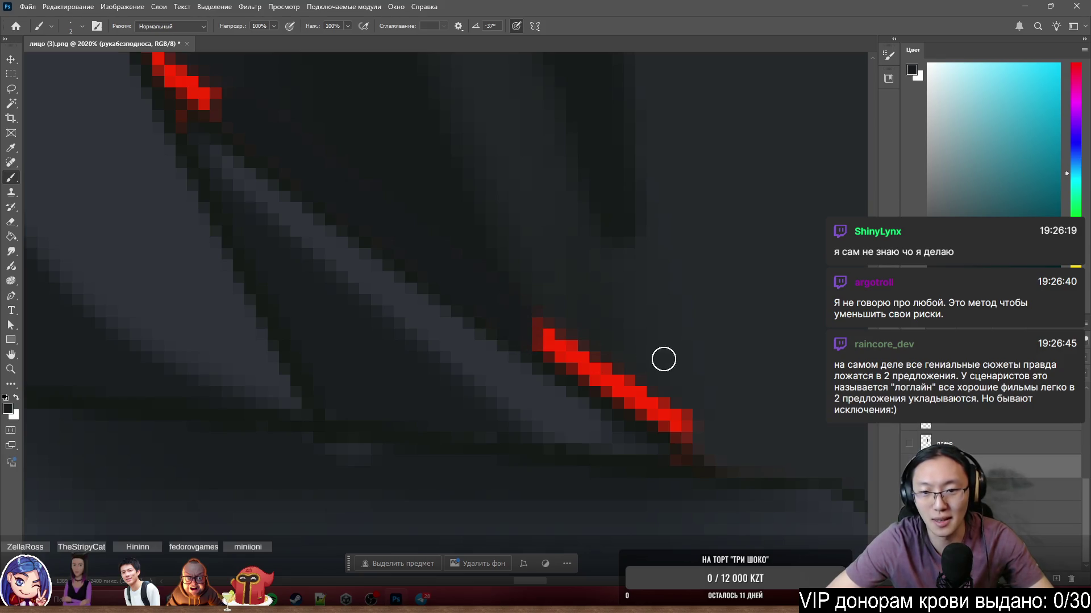
# Paint over the remaining end of the red line, then sample a darker blue-grey.
pyautogui.keyDown('alt'); pyautogui.click(583, 317); pyautogui.keyUp('alt')
pyautogui.moveTo(561, 321)
pyautogui.mouseDown()
pyautogui.moveTo(545, 324)
pyautogui.moveTo(552, 352)
pyautogui.moveTo(566, 343)
pyautogui.moveTo(560, 356)
pyautogui.moveTo(582, 370)
pyautogui.moveTo(613, 362)
pyautogui.moveTo(689, 428)
pyautogui.moveTo(662, 419)
pyautogui.mouseUp()
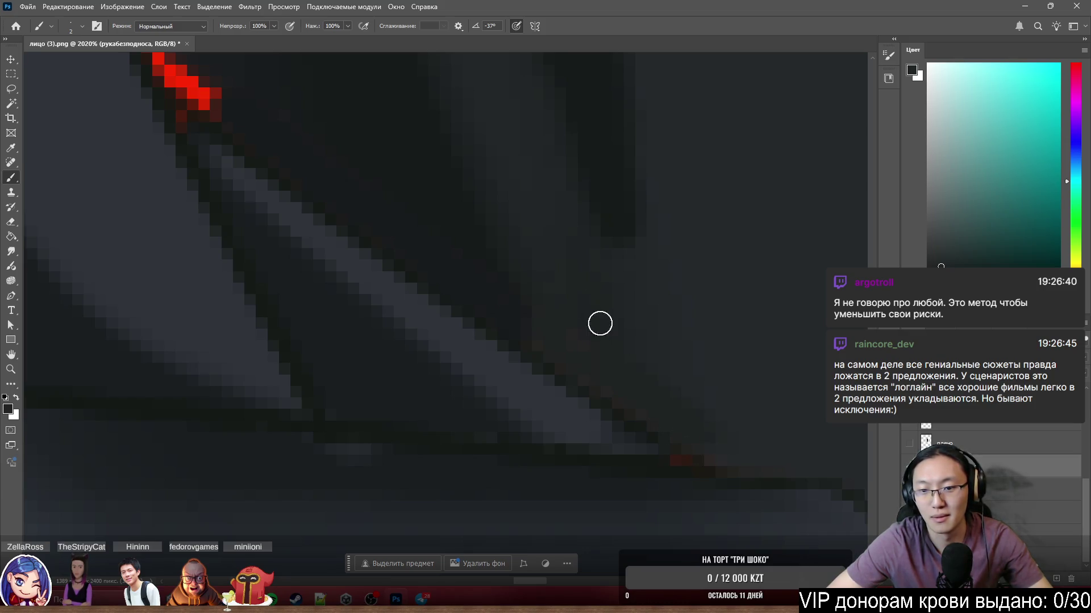
pyautogui.keyDown('alt'); pyautogui.click(720, 404); pyautogui.keyUp('alt')
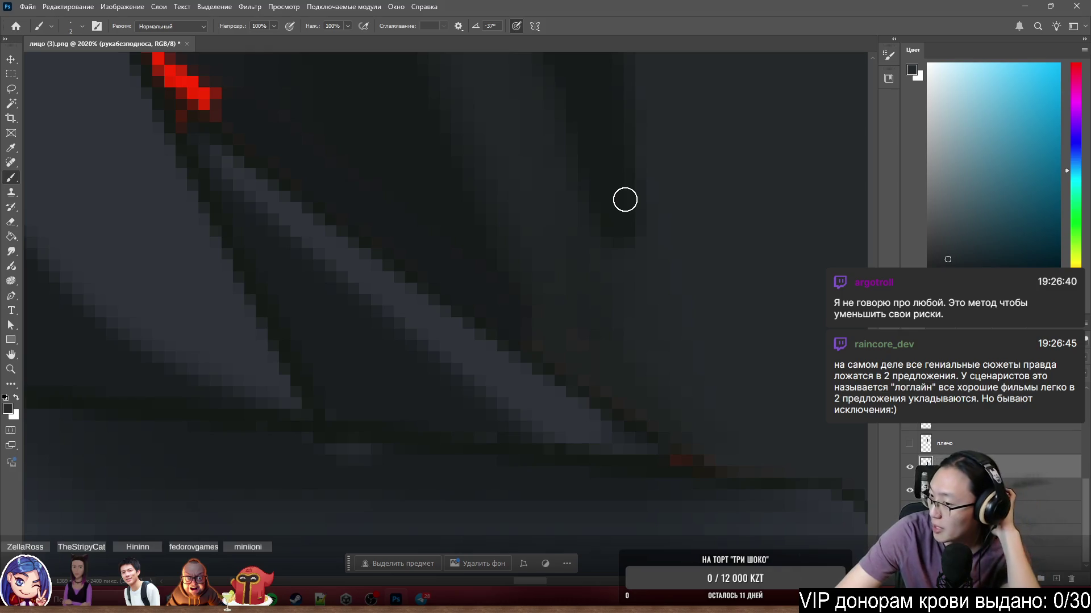
pyautogui.scroll(-5, 625, 200)
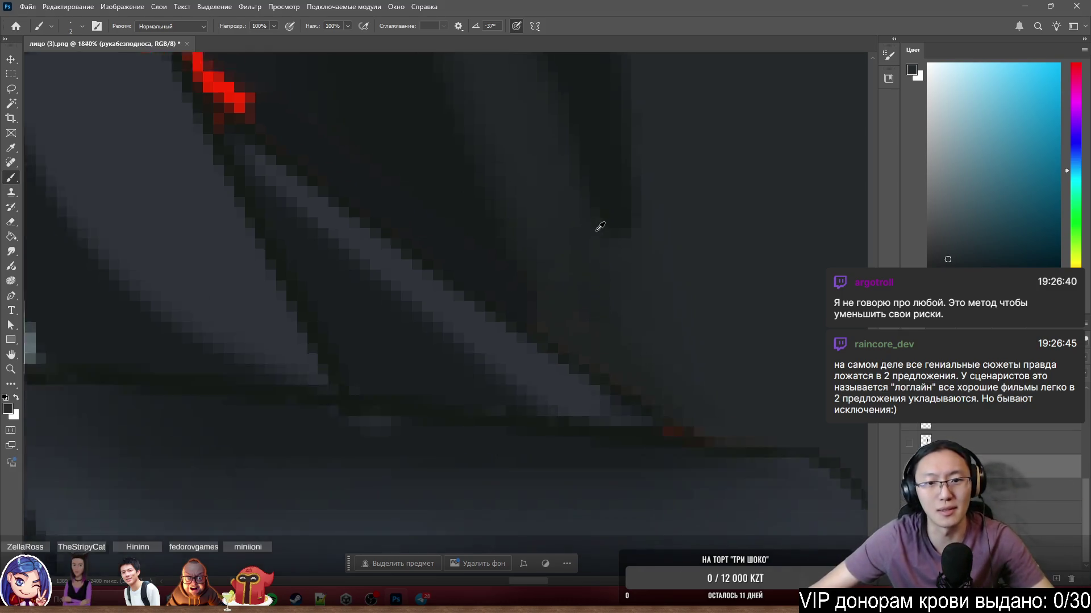
# Paint dark over the vertical red fringe along the neighbouring sleeve edge, panning along it.
pyautogui.scroll(-2, 462, 155)
pyautogui.scroll(5, 418, 190)
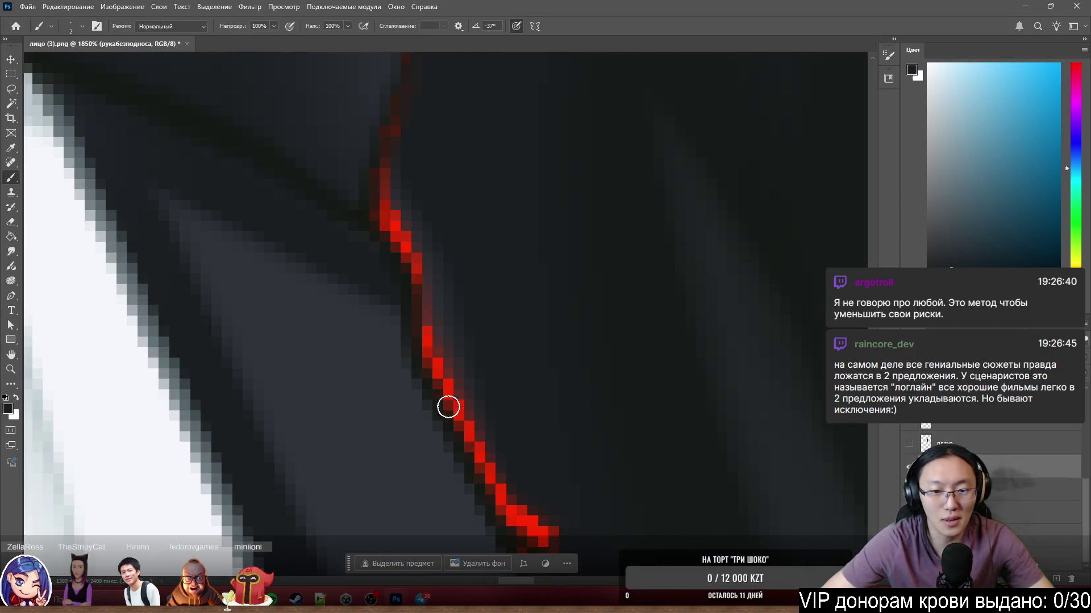
pyautogui.moveTo(516, 494)
pyautogui.mouseDown()
pyautogui.moveTo(499, 472)
pyautogui.moveTo(528, 528)
pyautogui.moveTo(531, 500)
pyautogui.mouseUp()
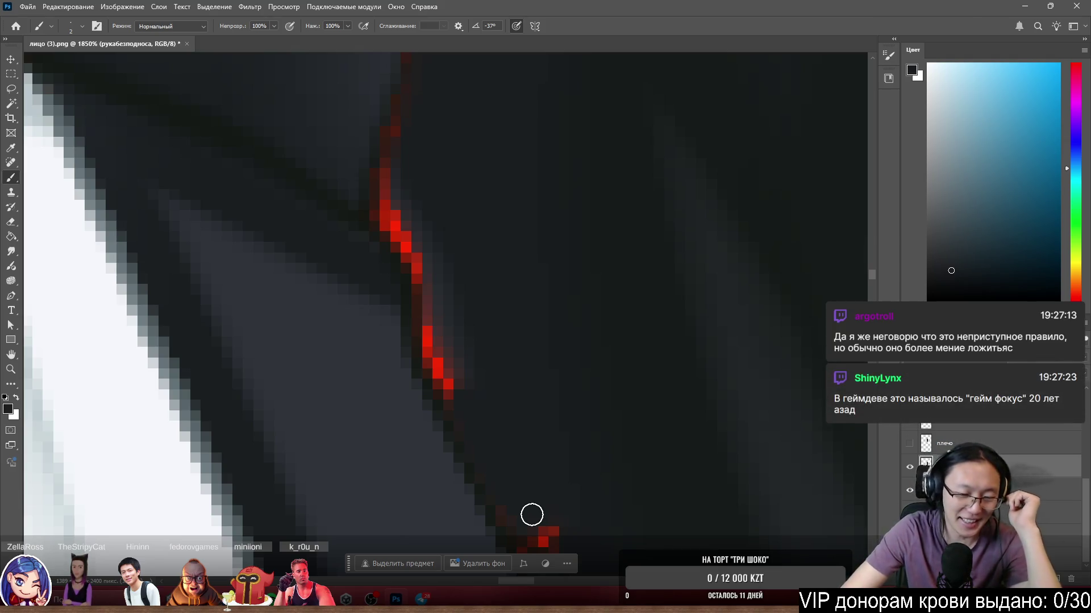
pyautogui.moveTo(470, 369)
pyautogui.mouseDown()
pyautogui.moveTo(441, 367)
pyautogui.moveTo(463, 409)
pyautogui.moveTo(437, 322)
pyautogui.mouseUp()
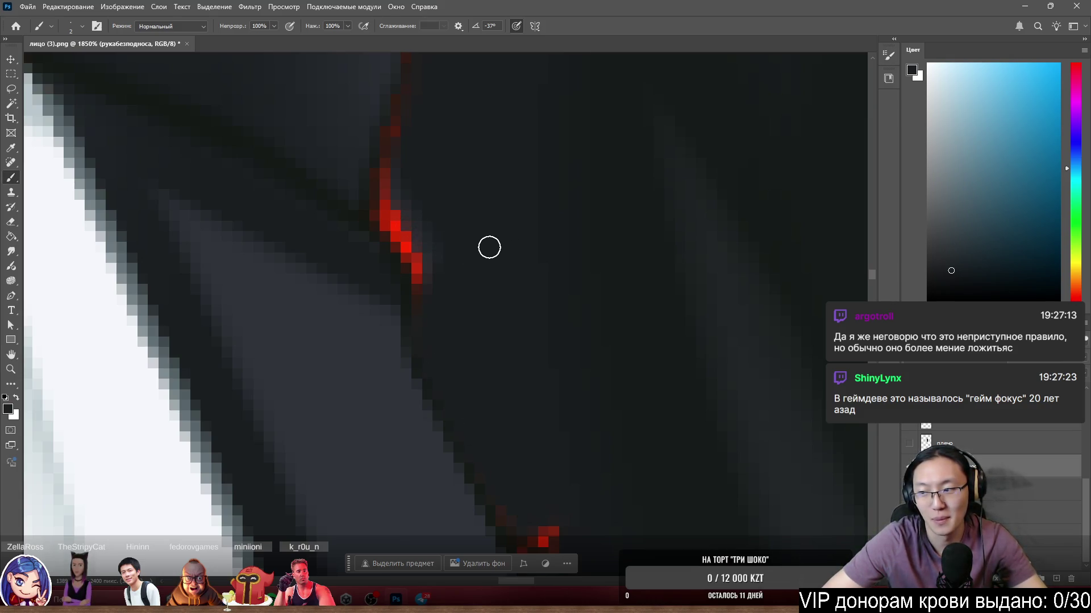
pyautogui.moveTo(437, 222)
pyautogui.mouseDown()
pyautogui.moveTo(479, 324)
pyautogui.moveTo(443, 285)
pyautogui.mouseUp()
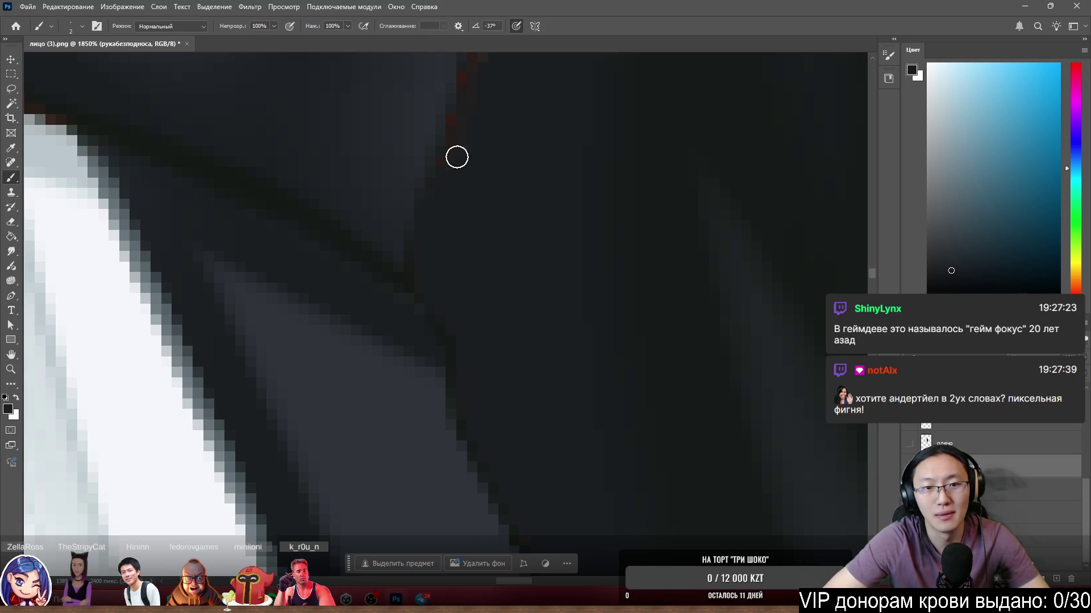
pyautogui.press('h')
pyautogui.scroll(3, 506, 251)
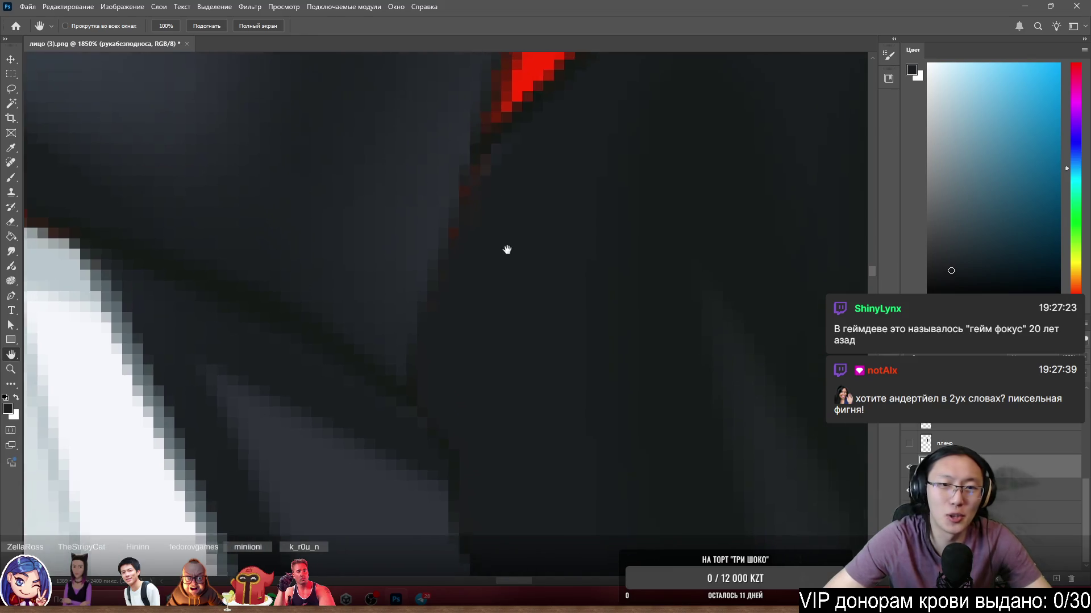
pyautogui.press('b')
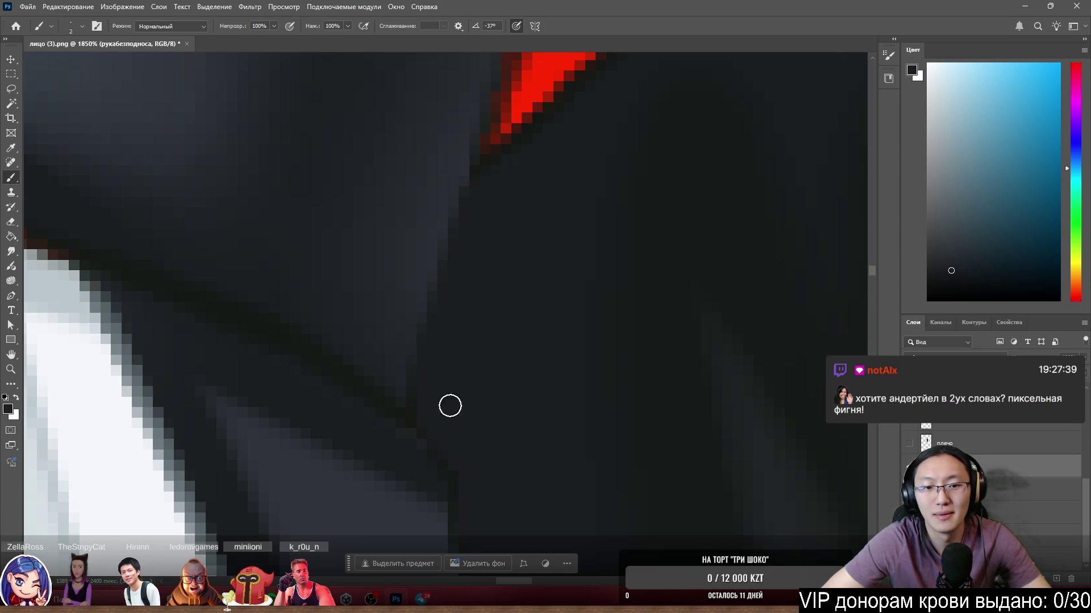
pyautogui.scroll(-3, 451, 227)
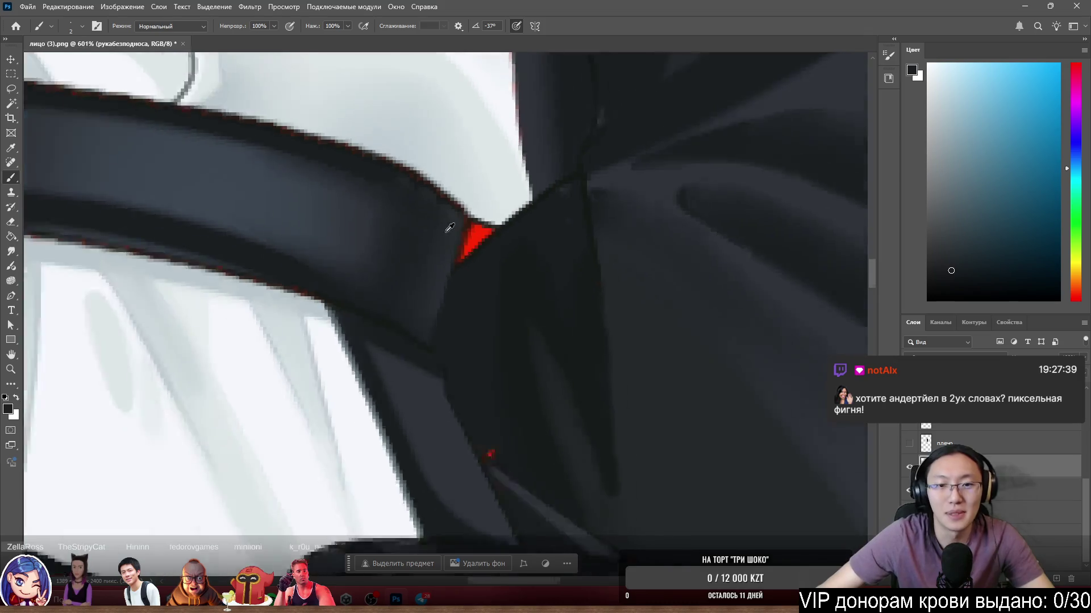
# Paint out the bright red speck in the sleeve fold with the surrounding dark colour.
pyautogui.scroll(3, 518, 285)
pyautogui.hotkey('ctrl', 'z')
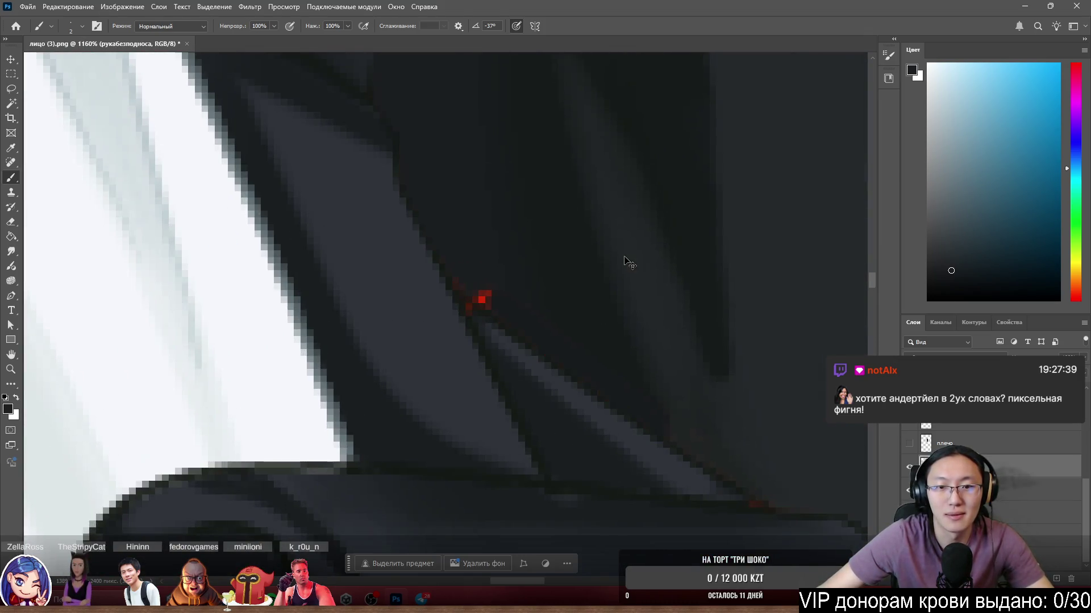
pyautogui.scroll(3, 579, 256)
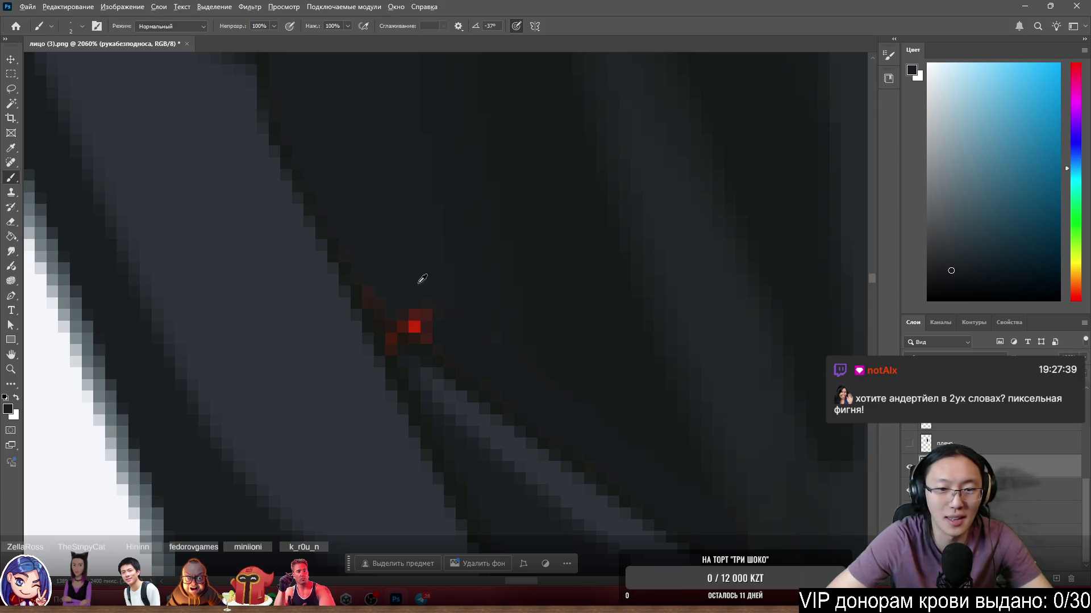
pyautogui.moveTo(414, 321); pyautogui.dragTo(431, 329)
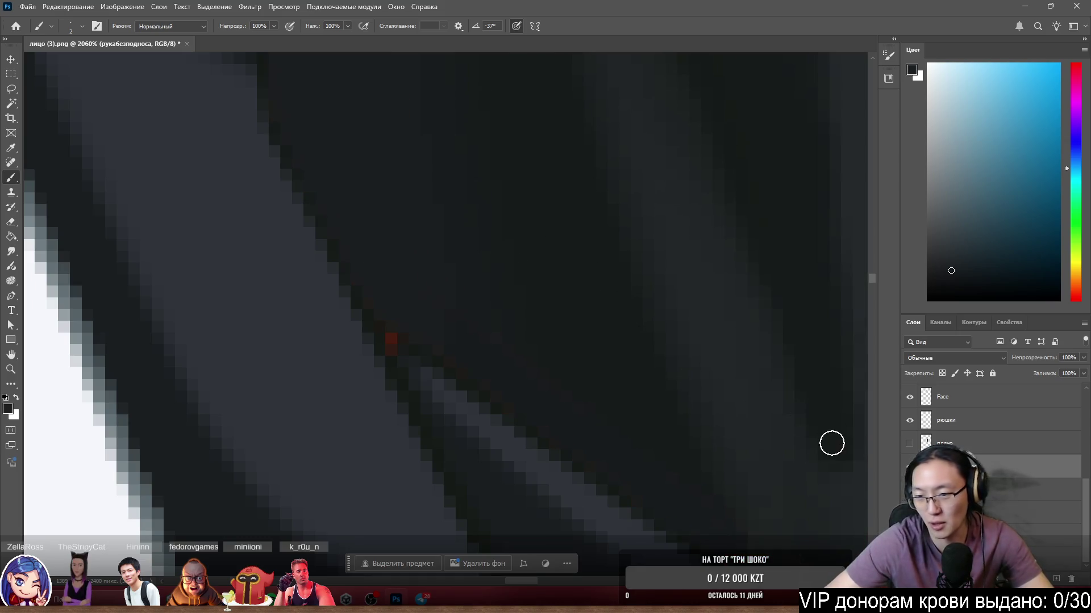
pyautogui.click(966, 489)
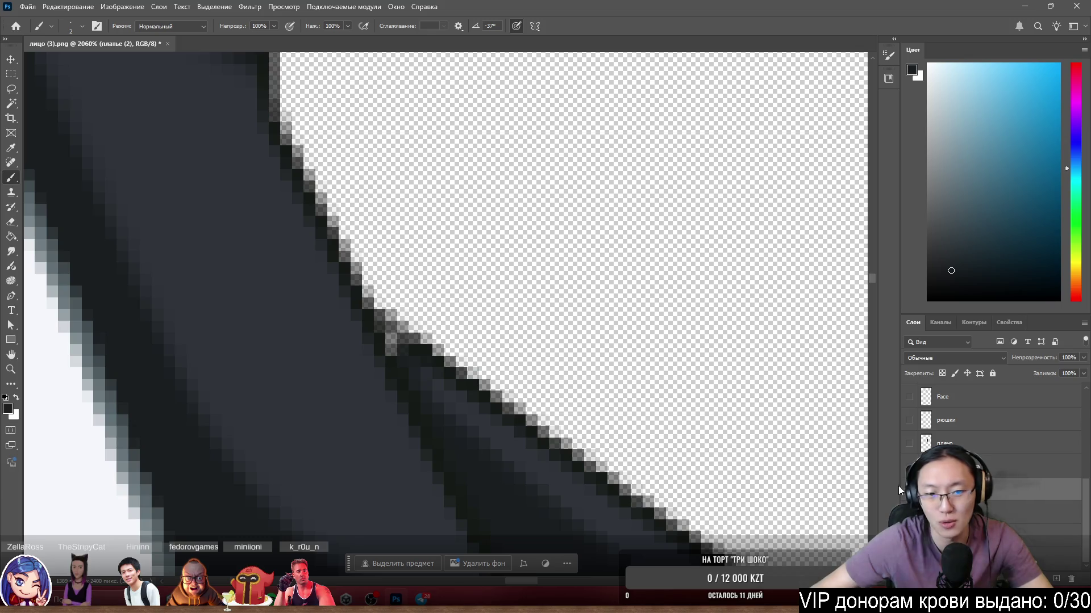
# Hide the Face and рюшки layers and paint the sleeve's outer edge black on Слой 3.
pyautogui.keyDown('alt'); pyautogui.click(910, 489); pyautogui.keyUp('alt')
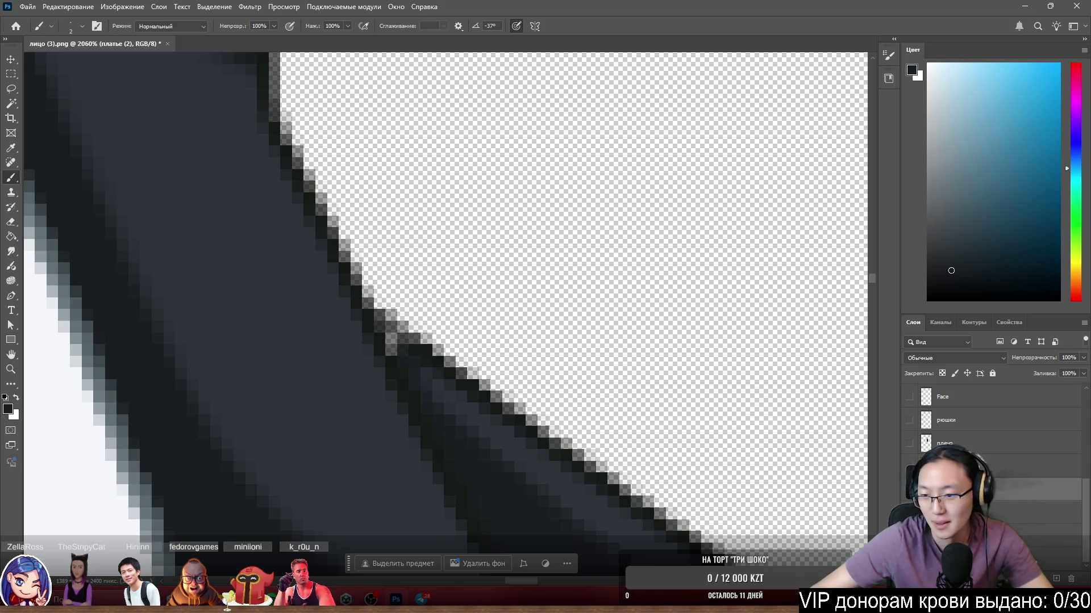
pyautogui.click(965, 511)
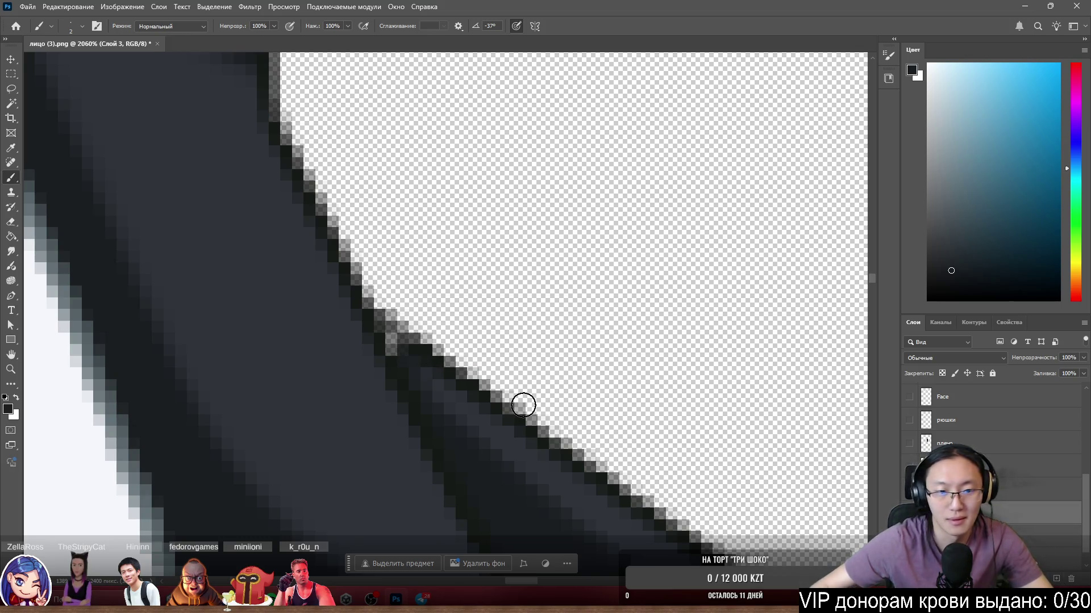
pyautogui.keyDown('alt'); pyautogui.click(231, 292); pyautogui.keyUp('alt')
pyautogui.press('d')
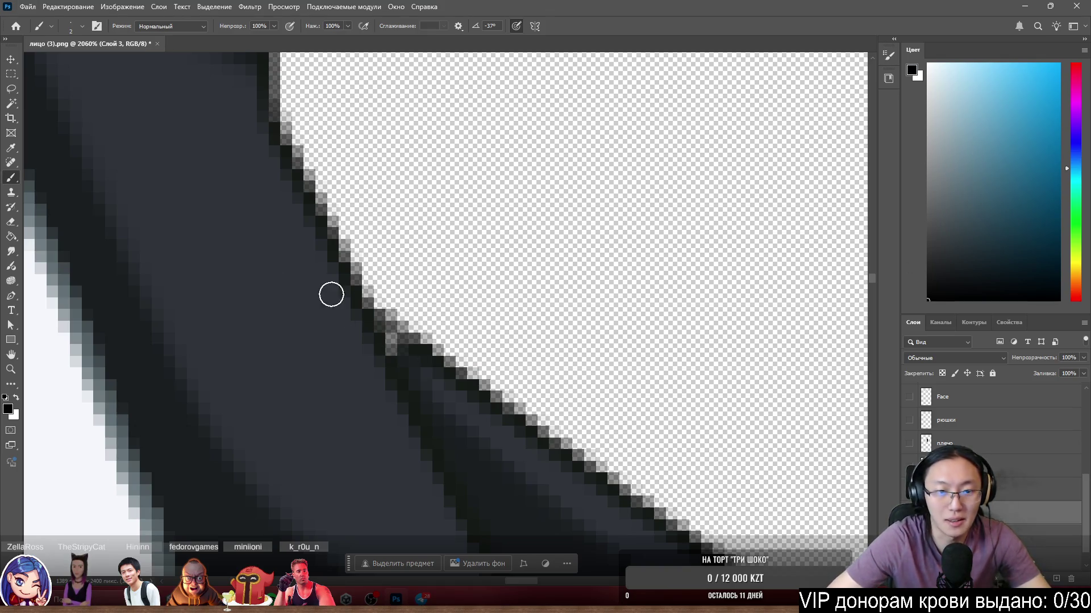
pyautogui.moveTo(387, 350); pyautogui.dragTo(406, 360)
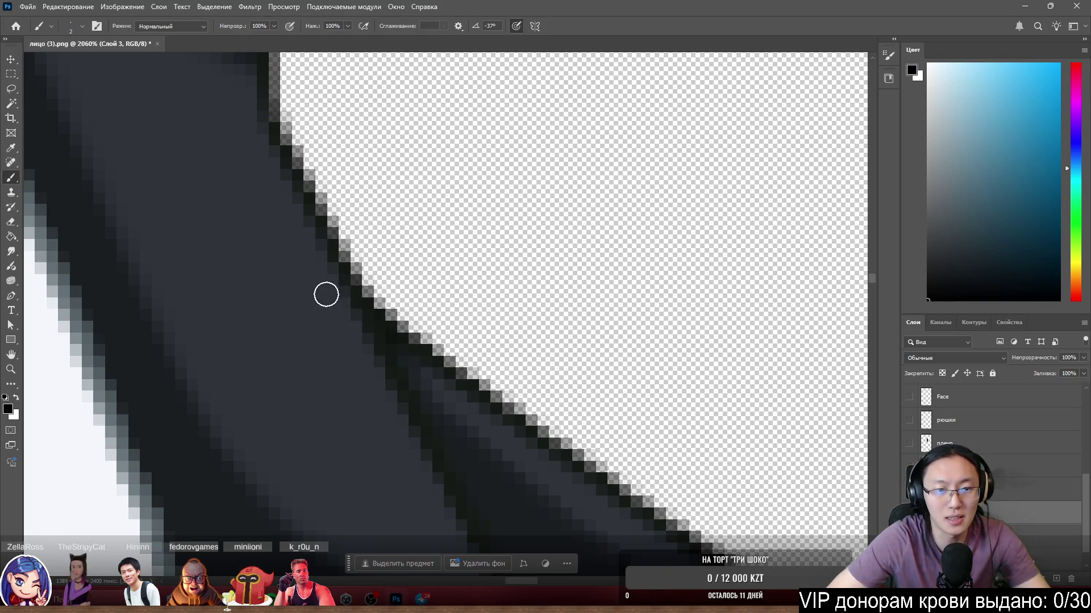
# Reselect the платье (2) layer and show the Face and рюшки layers again.
pyautogui.click(1013, 491)
pyautogui.scroll(-2, 481, 284)
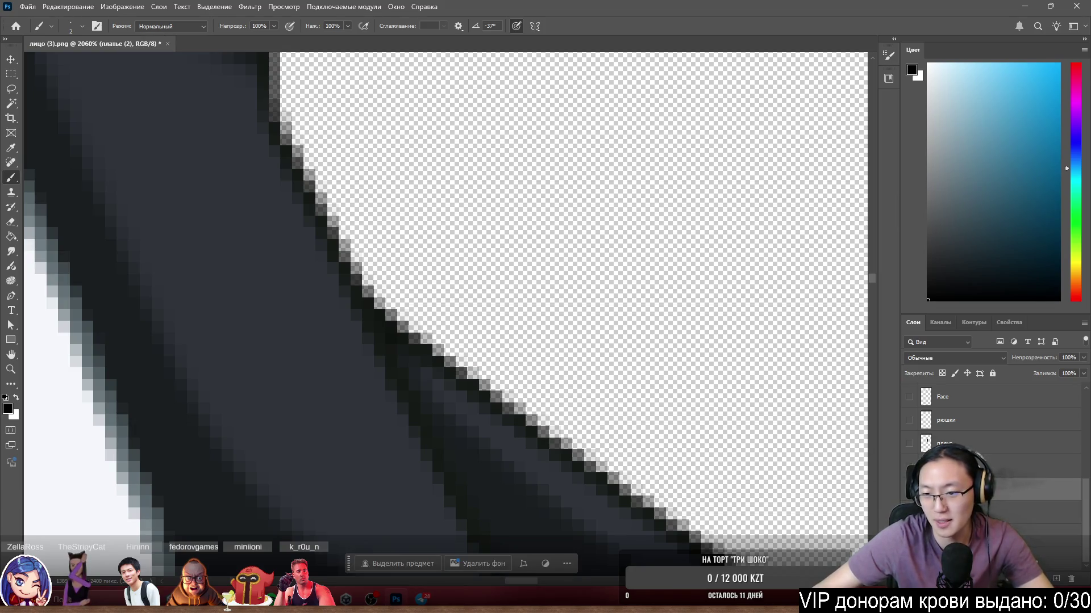
pyautogui.moveTo(909, 396); pyautogui.dragTo(909, 421)
pyautogui.scroll(-5, 557, 299)
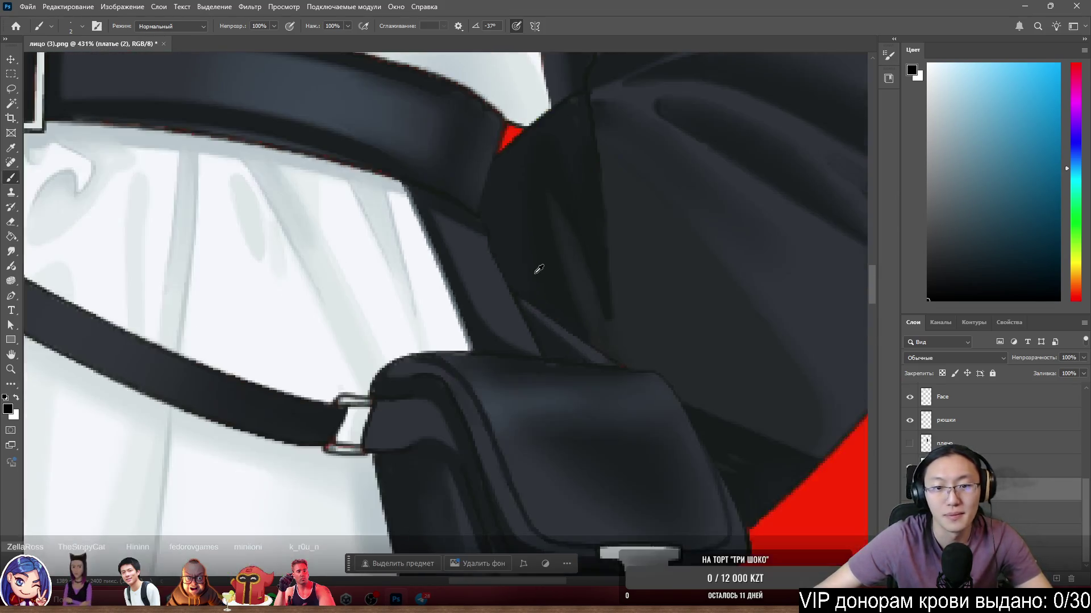
pyautogui.scroll(-5, 600, 318)
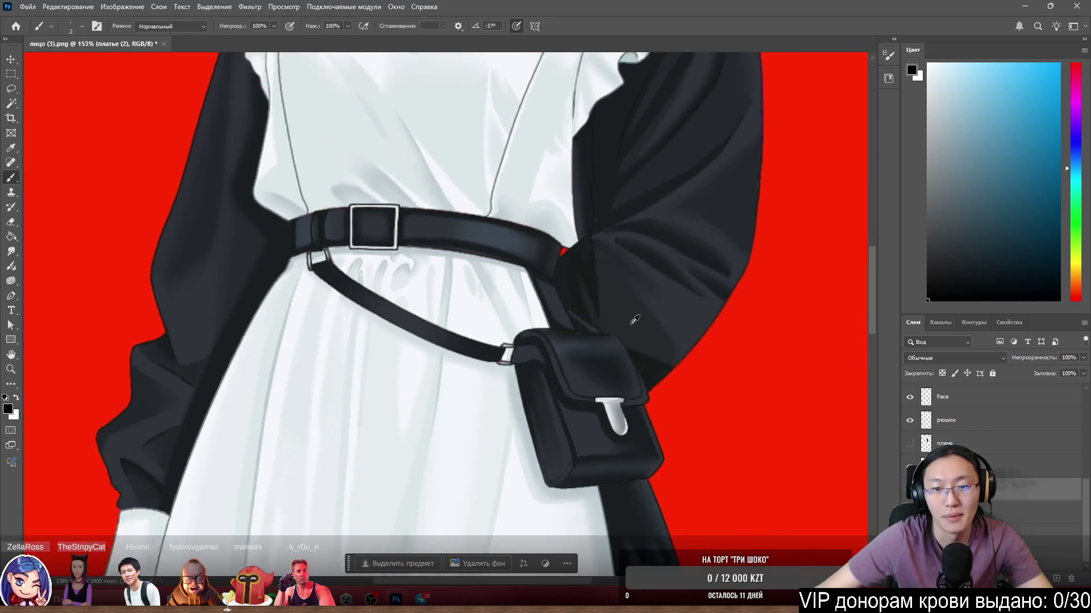
pyautogui.scroll(3, 623, 246)
pyautogui.scroll(1, 622, 245)
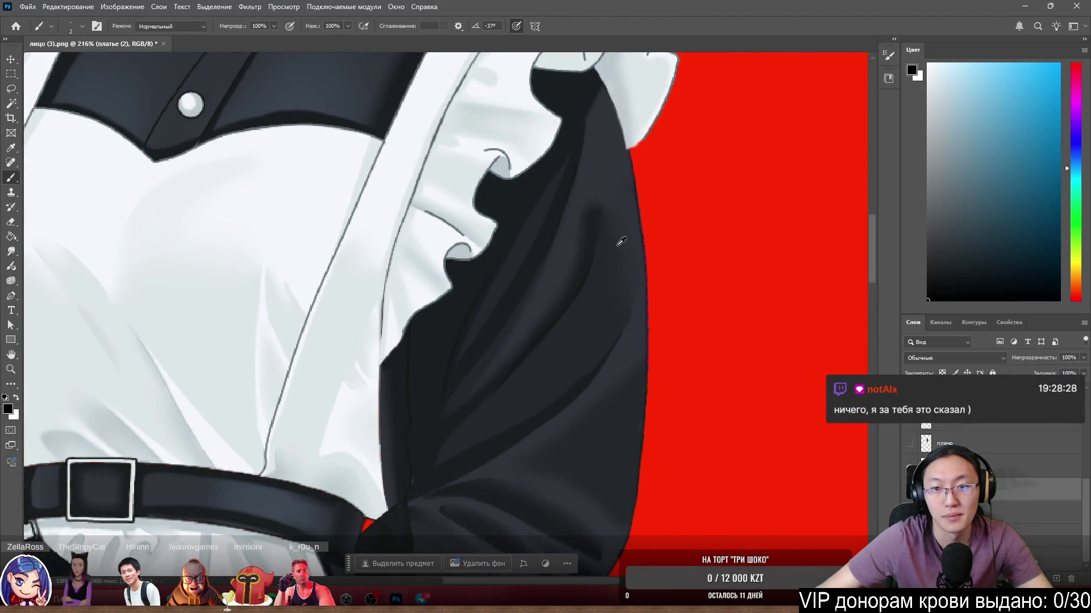
pyautogui.scroll(3, 710, 87)
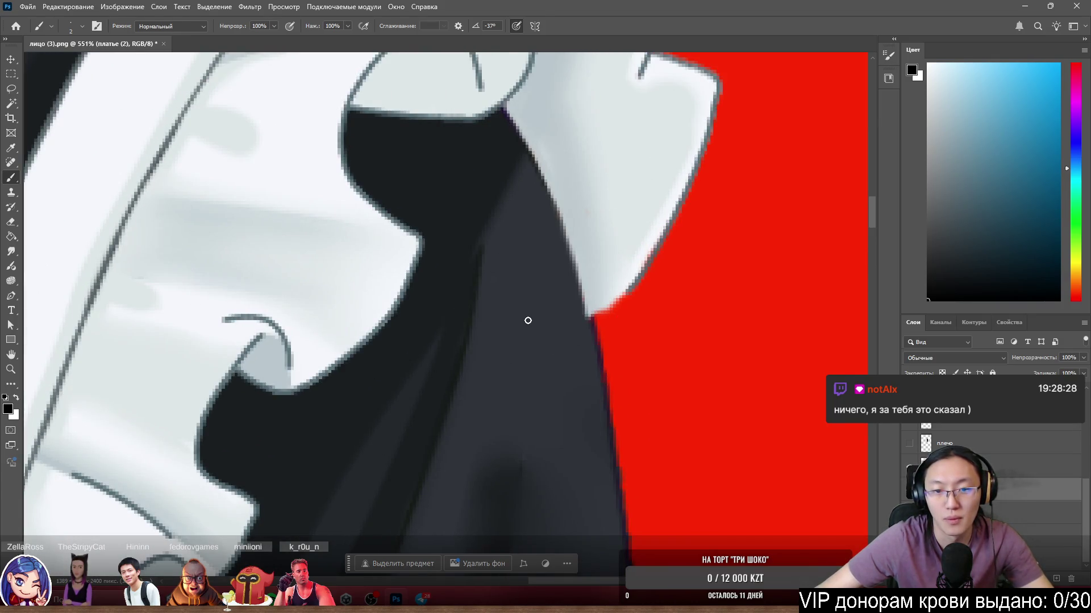
pyautogui.scroll(-5, 588, 300)
pyautogui.scroll(7, 699, 347)
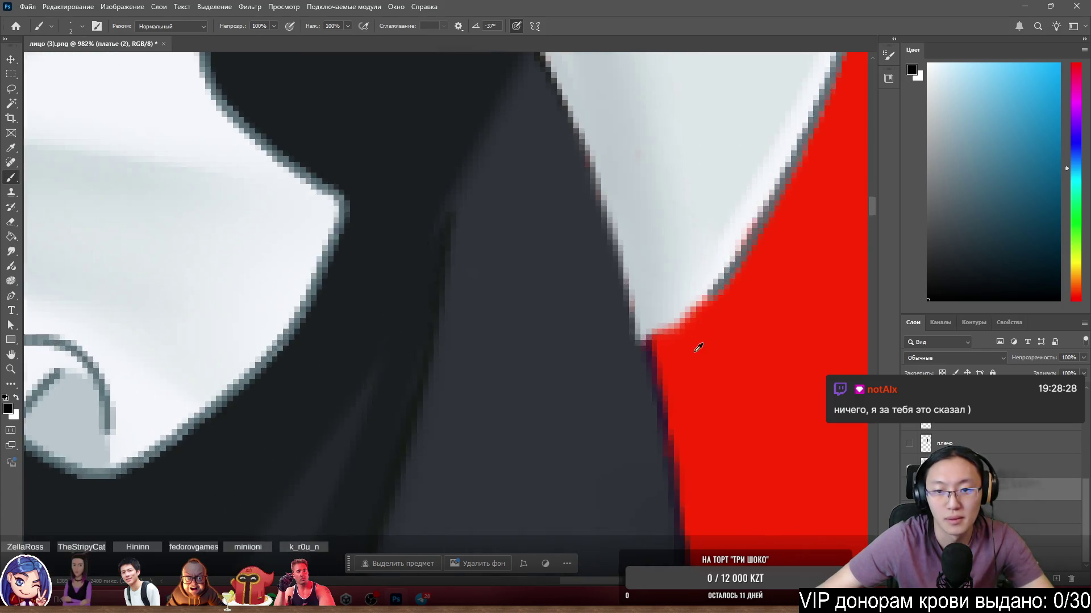
pyautogui.keyDown('ctrl'); pyautogui.rightClick(587, 374); pyautogui.keyUp('ctrl')
pyautogui.click(594, 364)
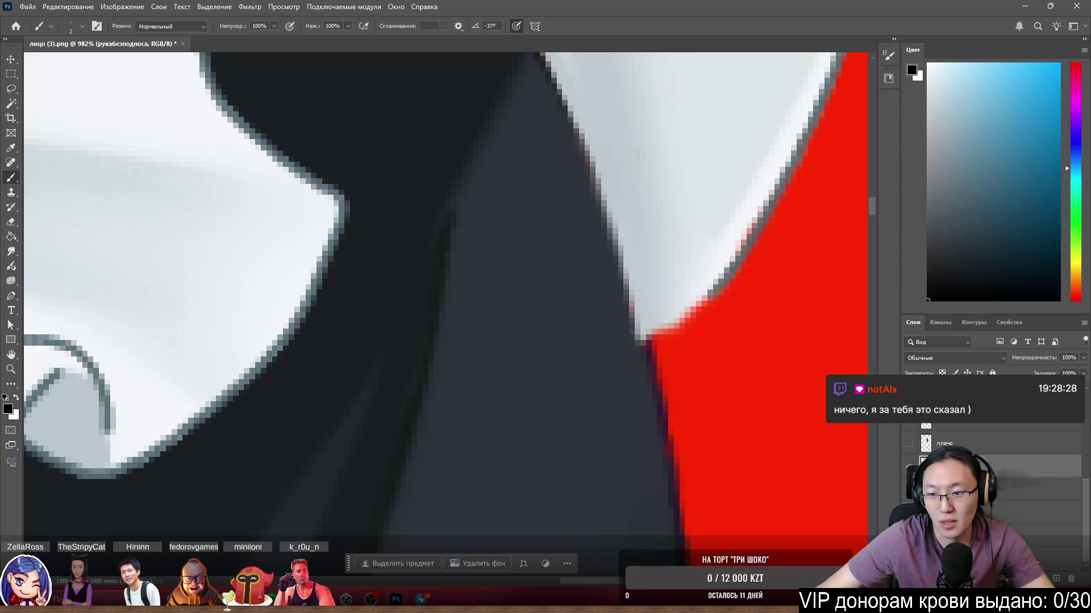
pyautogui.click(910, 446)
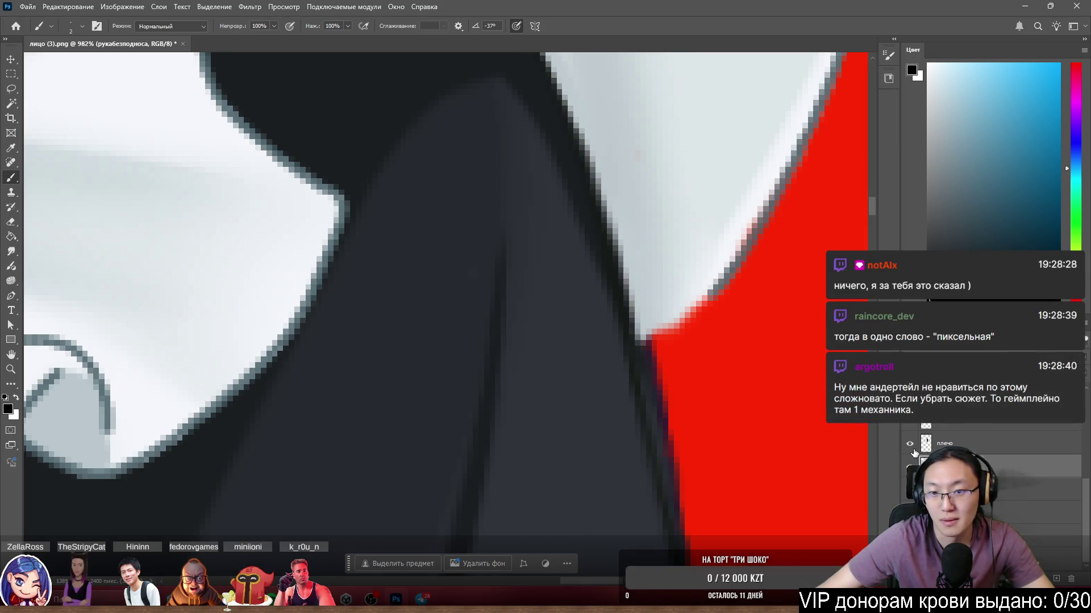
pyautogui.click(910, 445)
pyautogui.click(911, 445)
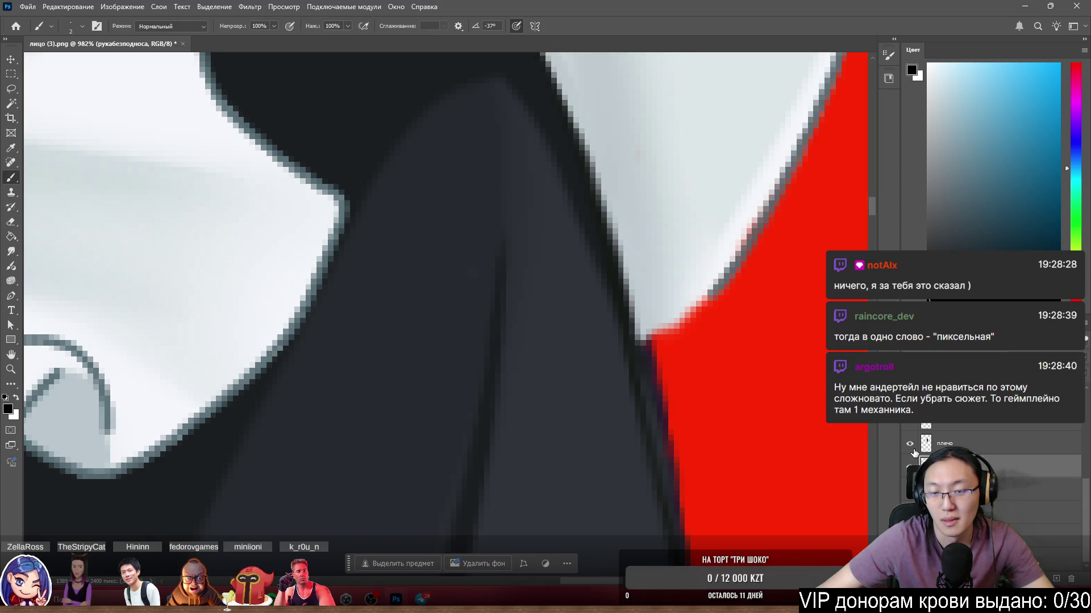
pyautogui.click(910, 445)
pyautogui.scroll(-3, 633, 384)
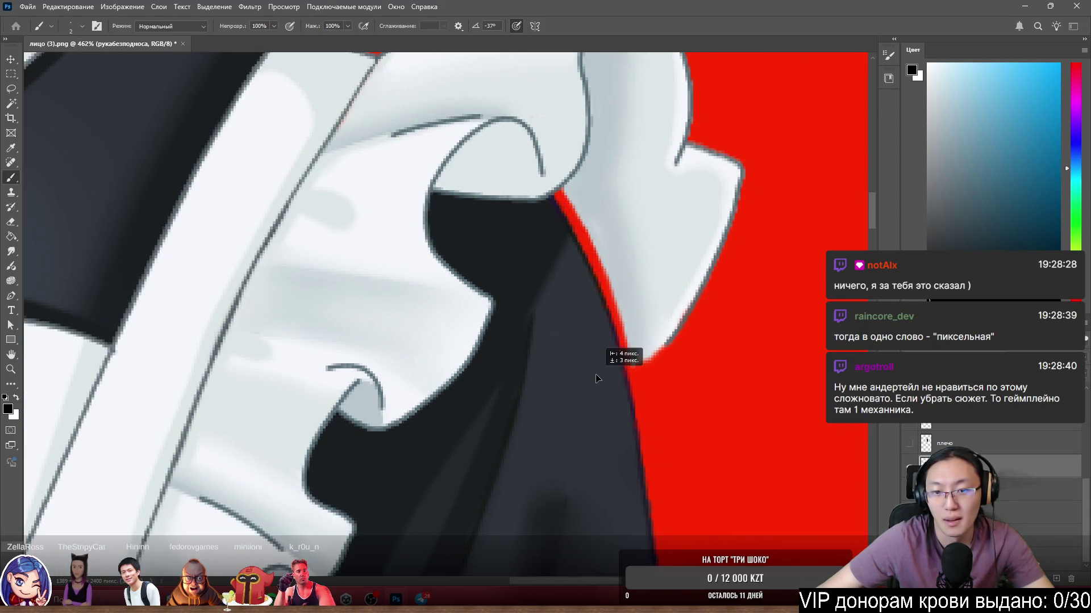
pyautogui.scroll(3, 631, 310)
pyautogui.press('e')
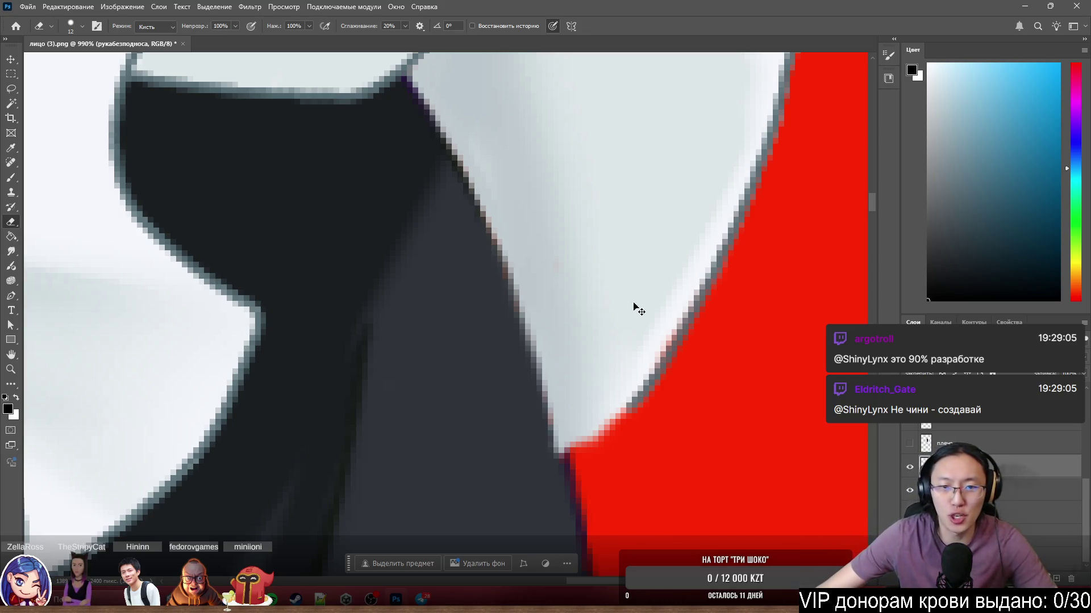
# Select the рюшки layer and paint the pinkish speck over with the ruffle's sampled light grey.
pyautogui.moveTo(634, 307); pyautogui.dragTo(688, 299)
pyautogui.scroll(1, 687, 299)
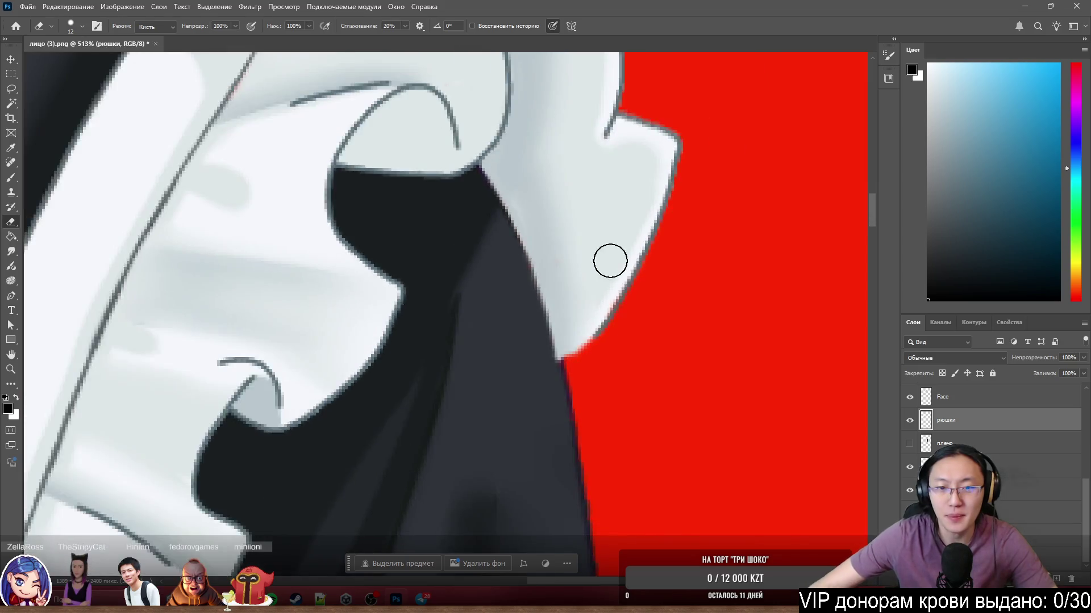
pyautogui.press('b')
pyautogui.scroll(3, 487, 280)
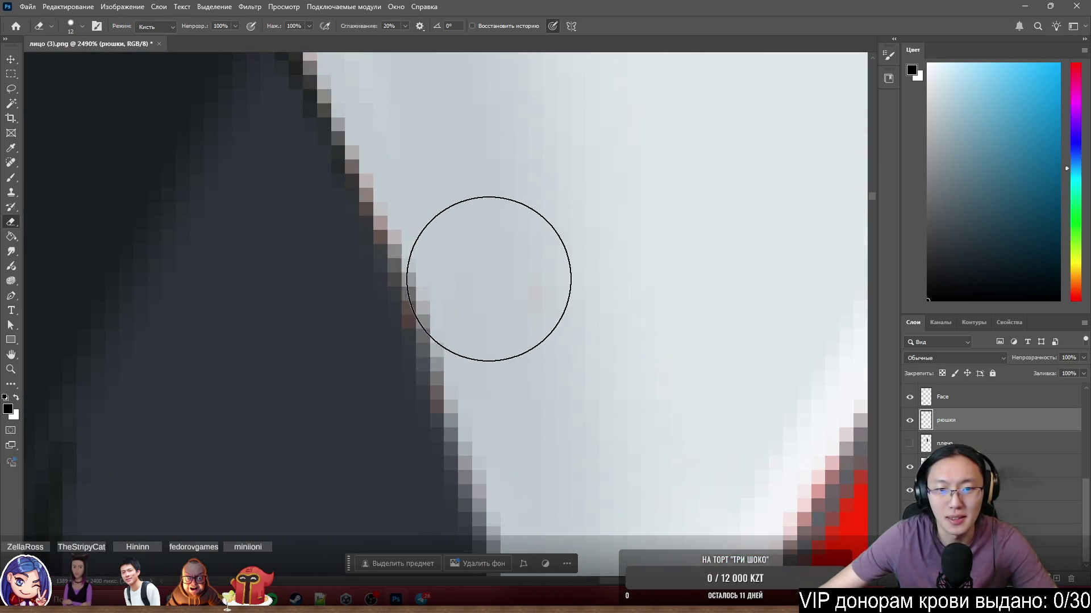
pyautogui.keyDown('alt'); pyautogui.click(476, 262); pyautogui.keyUp('alt')
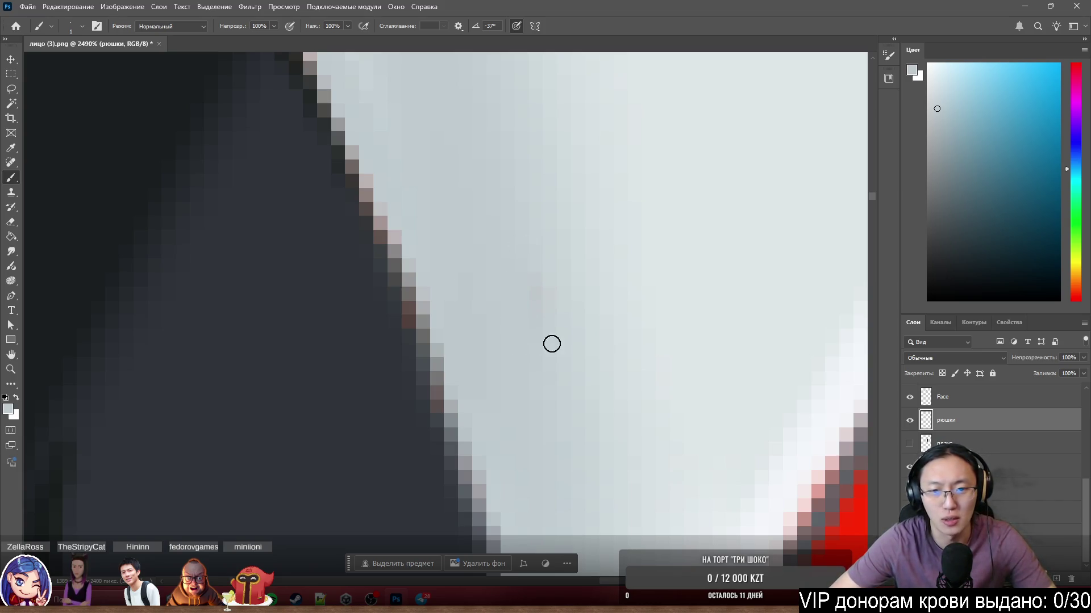
pyautogui.scroll(-4, 565, 511)
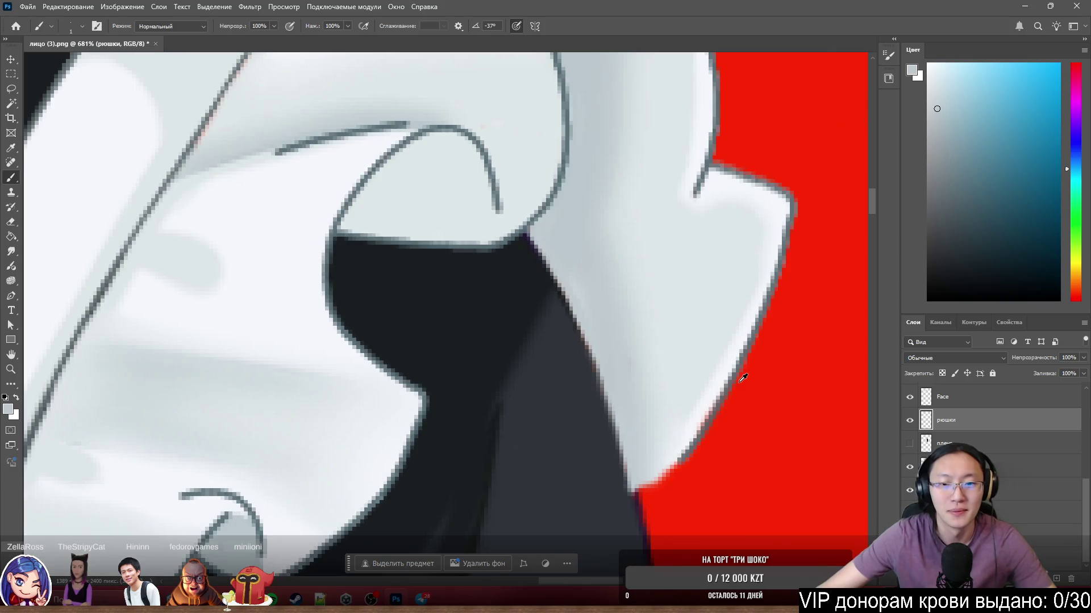
pyautogui.scroll(3, 682, 403)
pyautogui.scroll(2, 601, 349)
pyautogui.press('s')
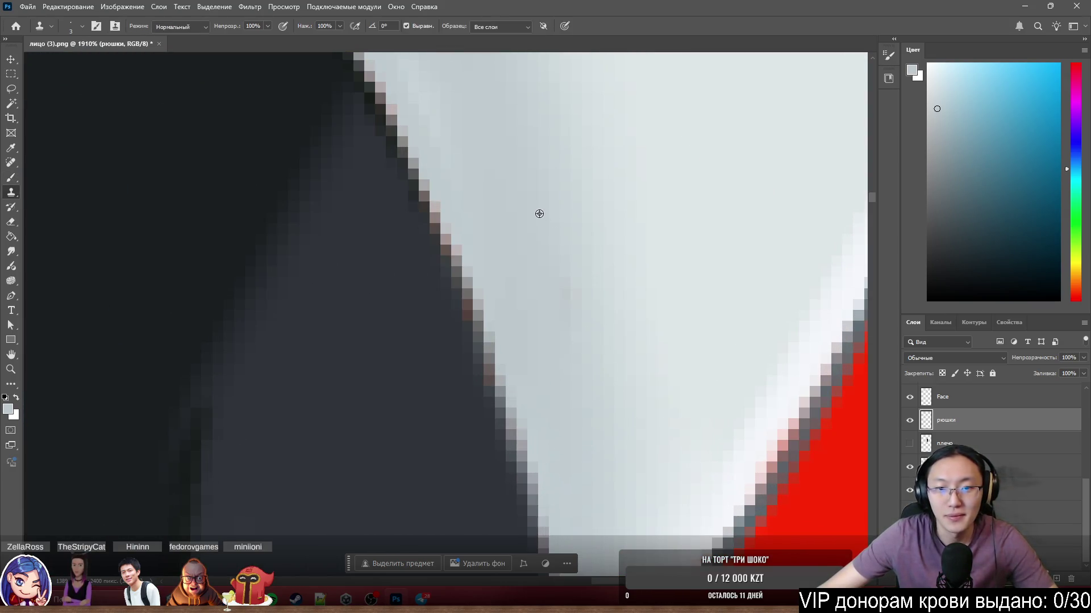
pyautogui.moveTo(523, 195); pyautogui.dragTo(551, 298)
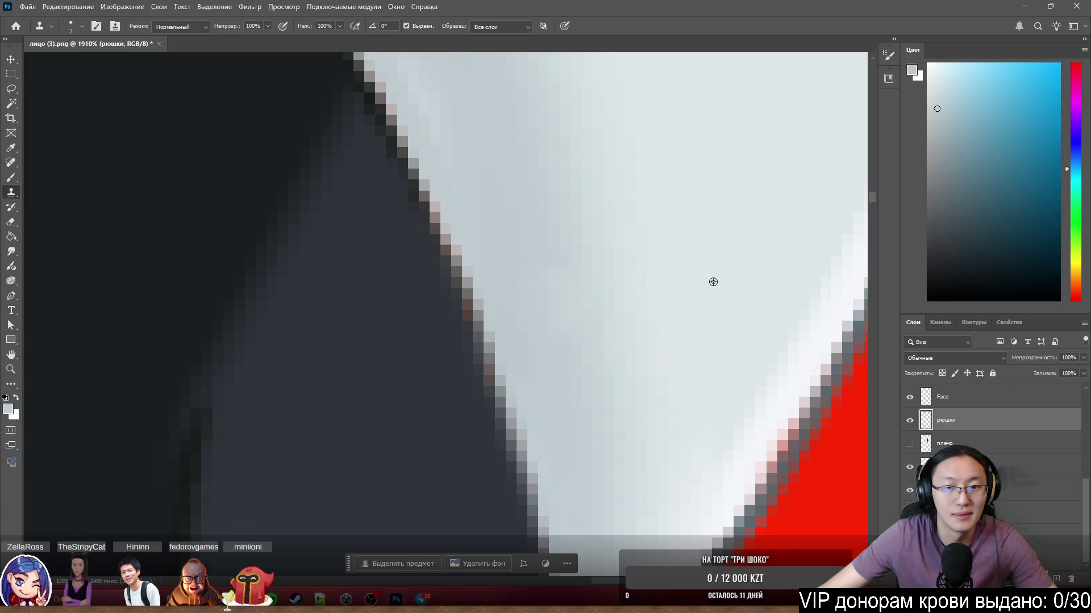
pyautogui.scroll(-3, 712, 282)
pyautogui.scroll(-2, 717, 307)
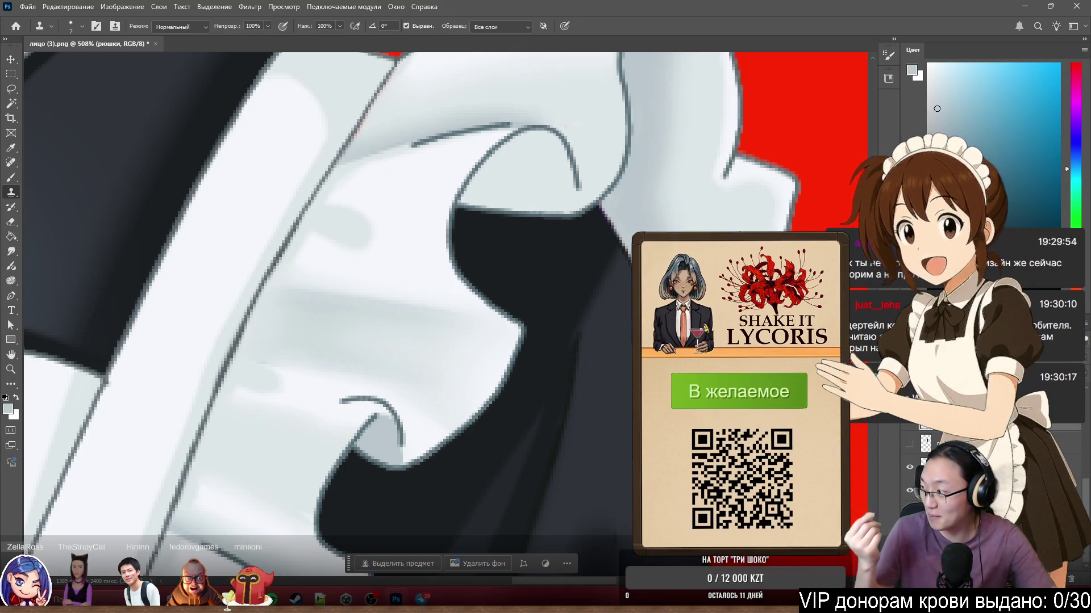
pyautogui.scroll(-3, 607, 366)
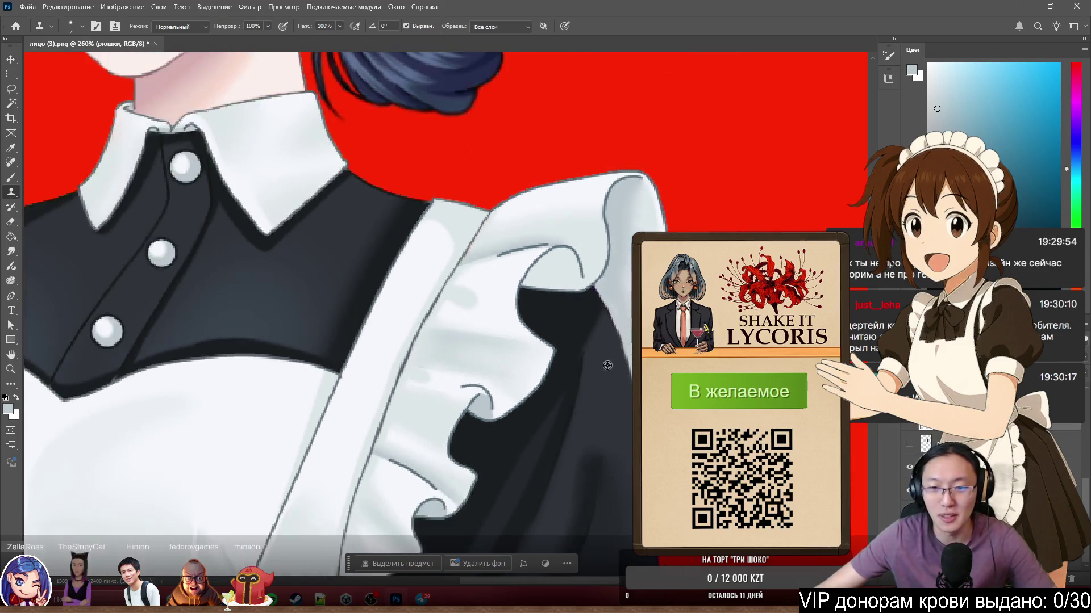
# Make рукабезподноса the working layer and toggle between Brush and Eraser.
pyautogui.scroll(3, 645, 386)
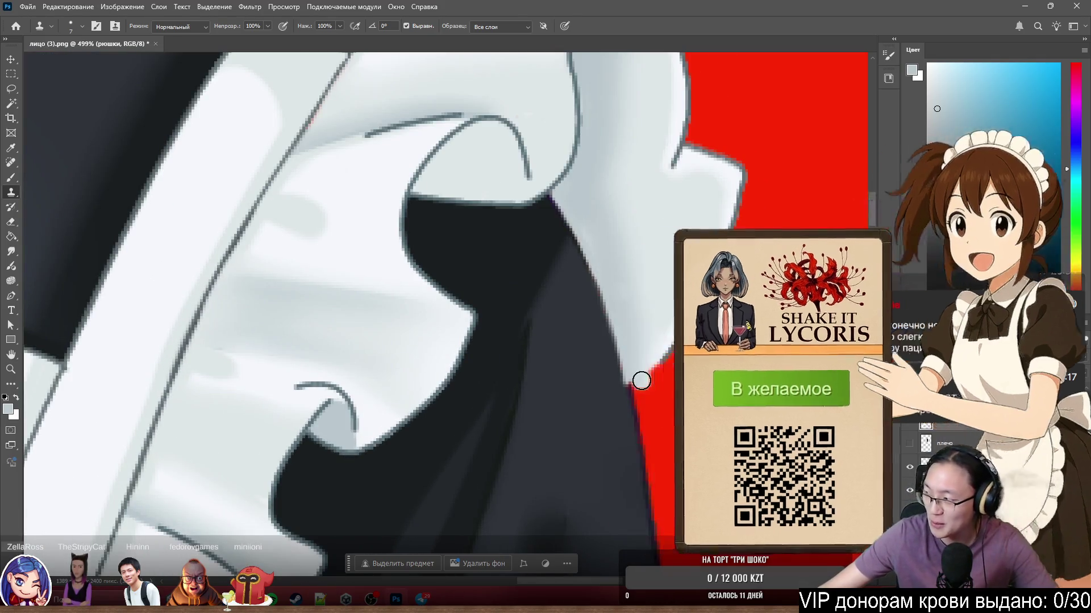
pyautogui.keyDown('ctrl'); pyautogui.click(643, 425); pyautogui.keyUp('ctrl')
pyautogui.scroll(-3, 679, 438)
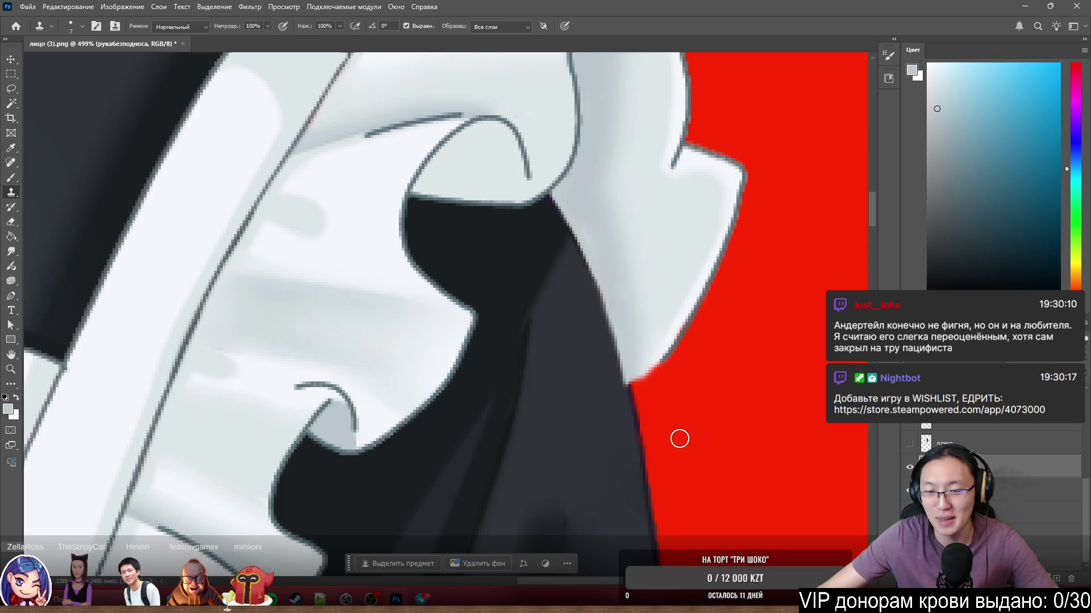
pyautogui.press('b')
pyautogui.scroll(-2, 699, 434)
pyautogui.scroll(5, 704, 433)
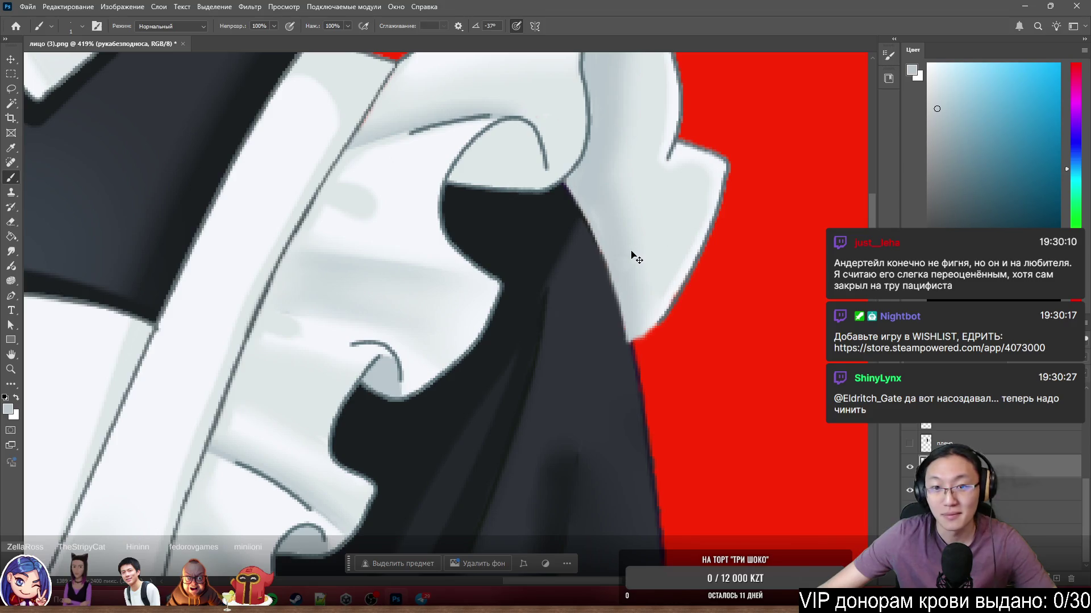
pyautogui.press('e')
pyautogui.scroll(4, 594, 319)
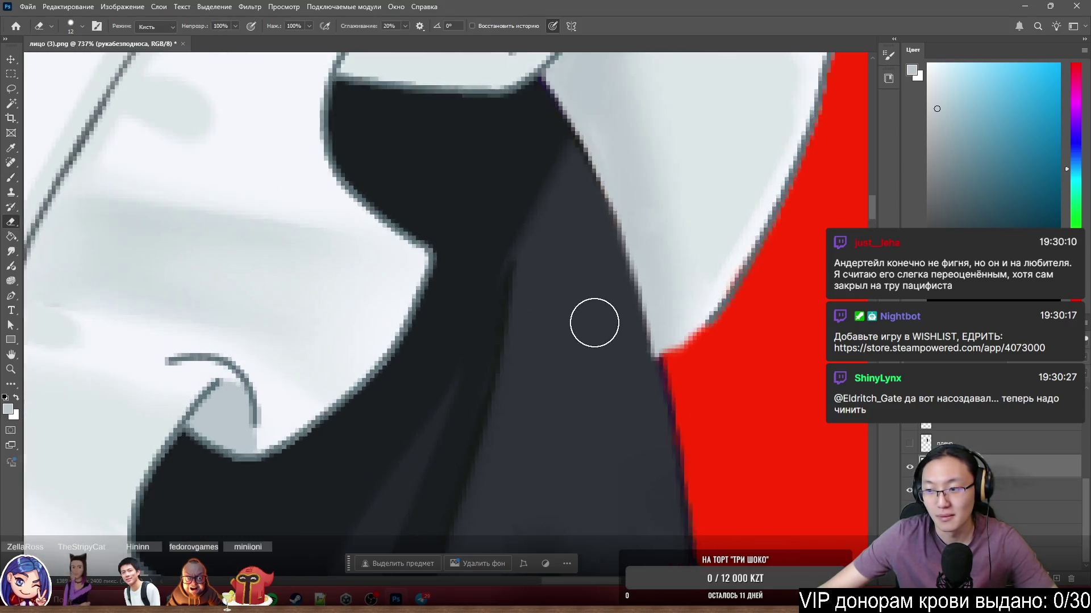
pyautogui.scroll(-3, 681, 420)
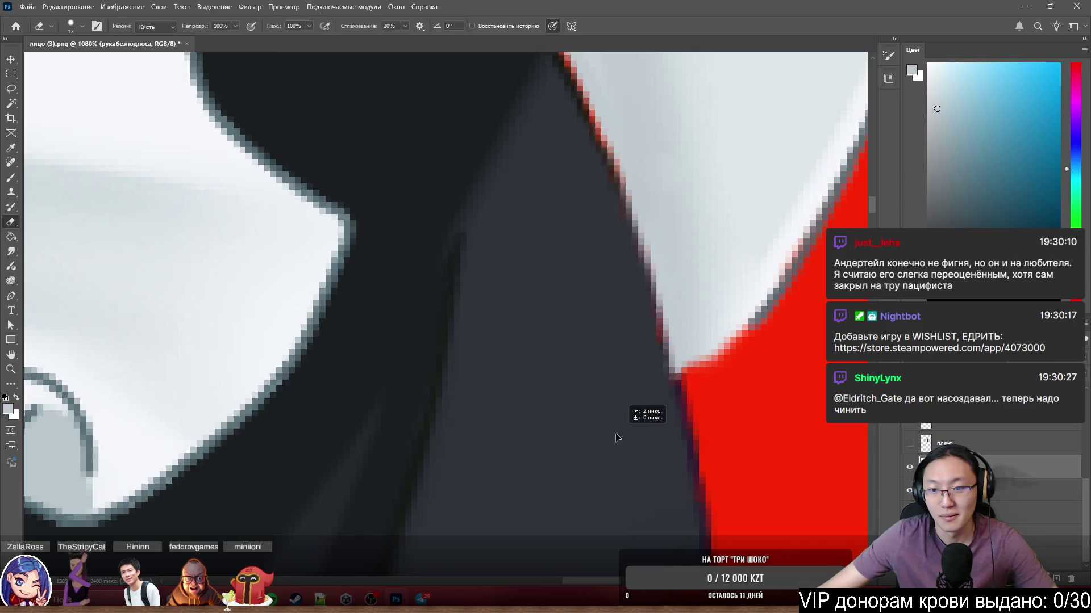
pyautogui.scroll(-10, 738, 420)
pyautogui.scroll(10, 744, 369)
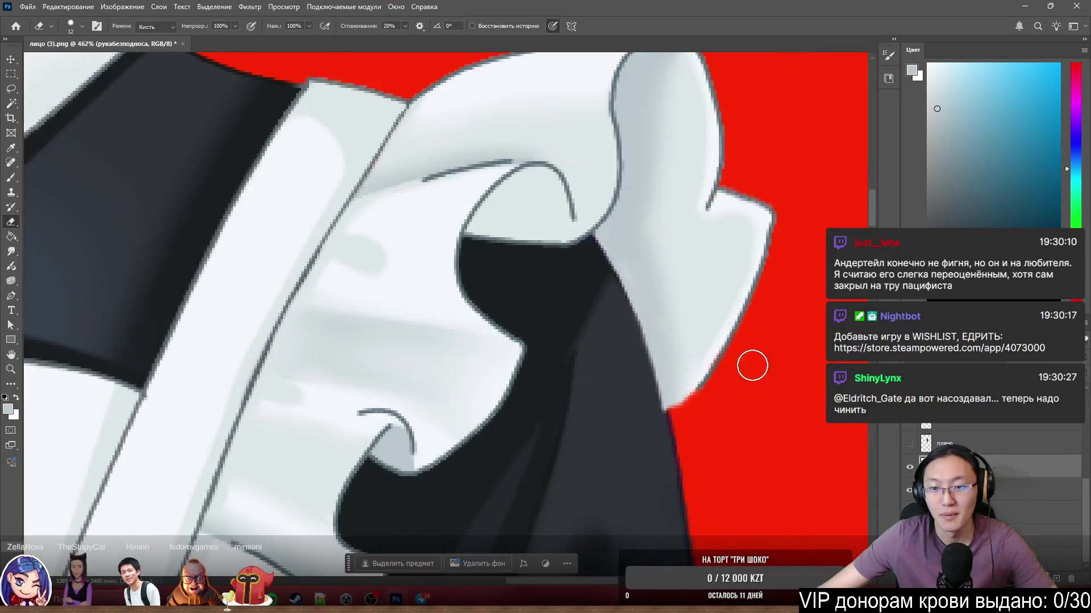
# Pick the рюшки layer from the canvas and make it semi-transparent with key 5.
pyautogui.keyDown('ctrl'); pyautogui.click(710, 328); pyautogui.keyUp('ctrl')
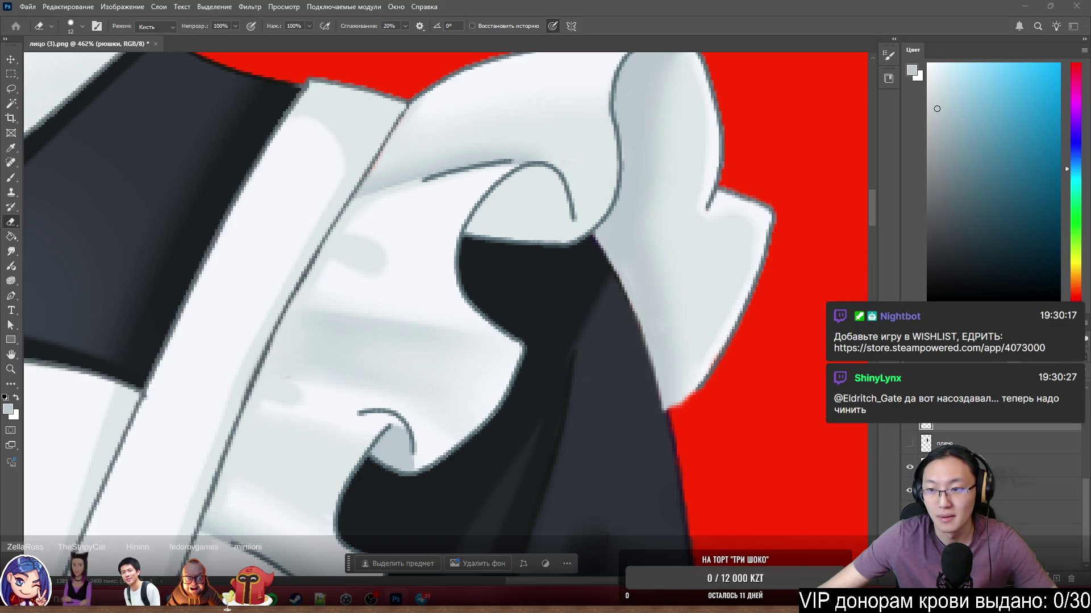
pyautogui.press('5')
pyautogui.scroll(4, 653, 394)
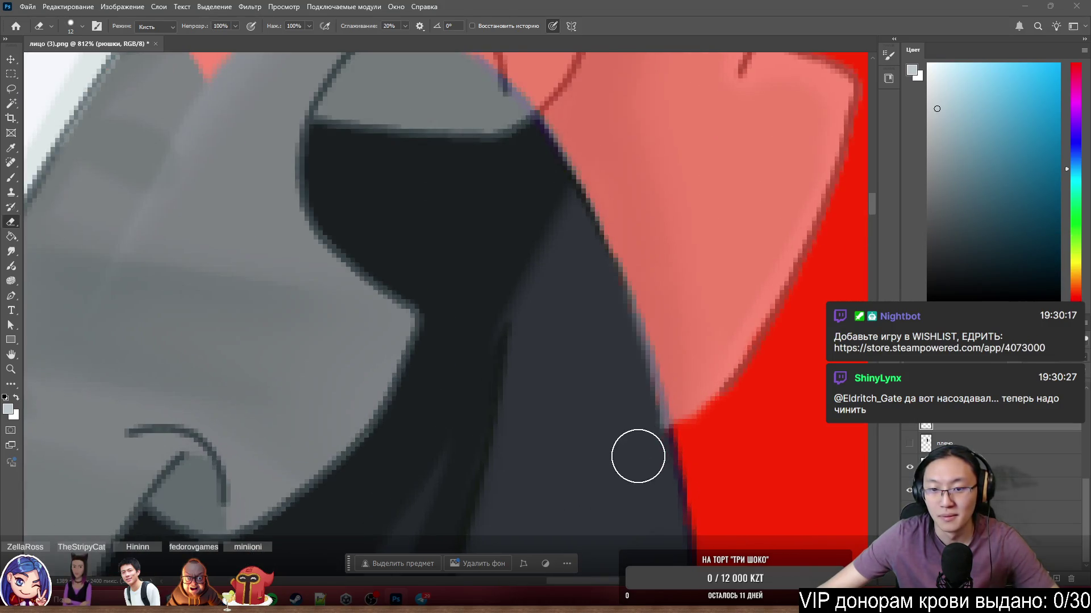
# Toggle between Brush and Eraser and shrink the eraser from 12 to 6 px.
pyautogui.press('b')
pyautogui.press('e')
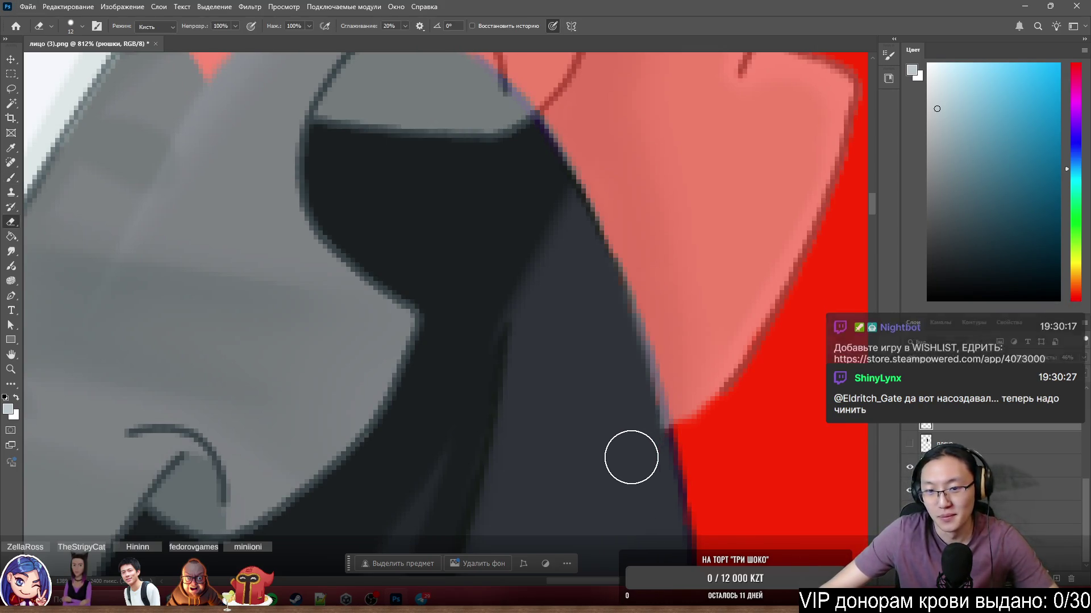
pyautogui.press('b')
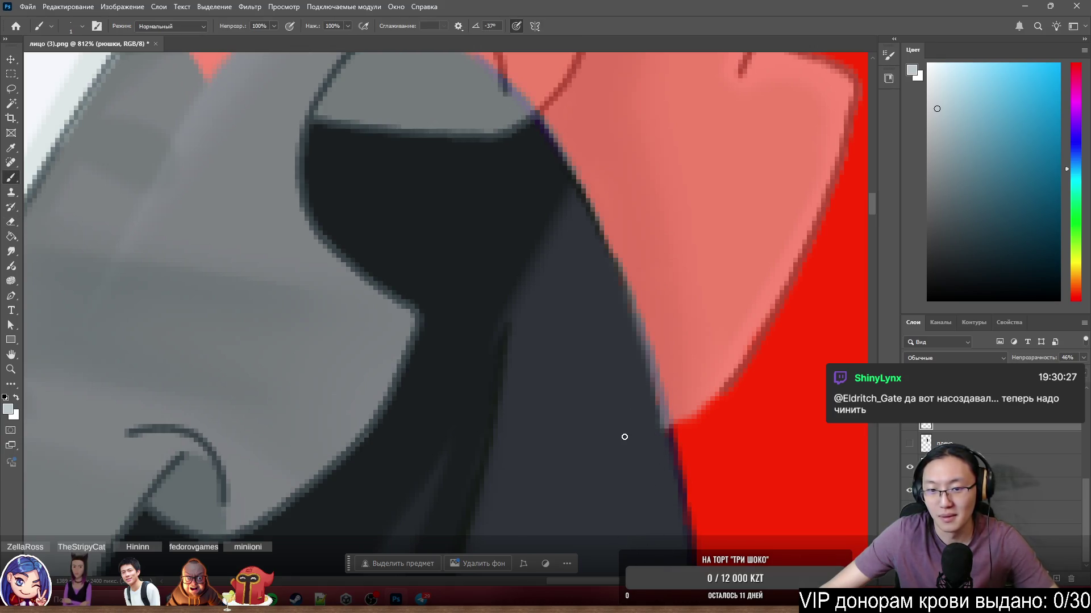
pyautogui.press('e')
pyautogui.moveTo(625, 436); pyautogui.dragTo(606, 438)
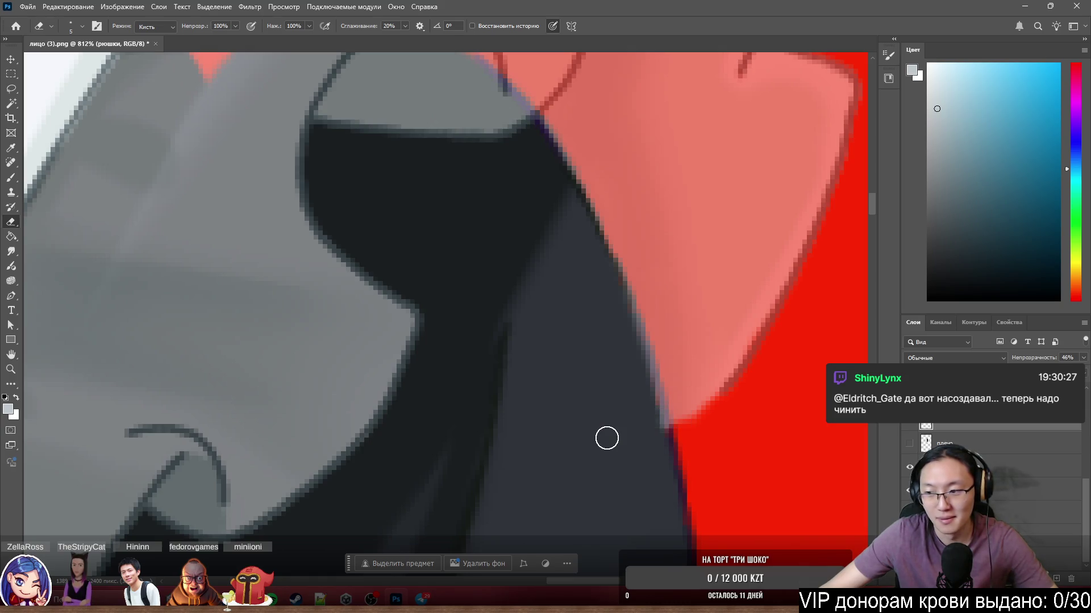
# Make the sleeve layer active, reset the paint colour to black and switch to the Brush.
pyautogui.keyDown('ctrl'); pyautogui.click(606, 438); pyautogui.keyUp('ctrl')
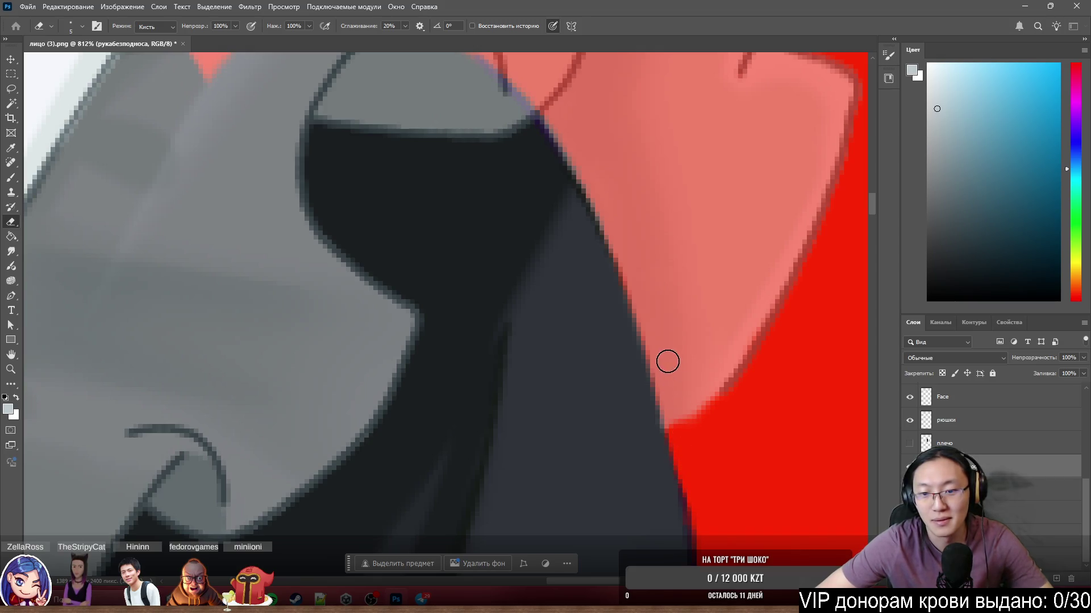
pyautogui.scroll(-5, 728, 290)
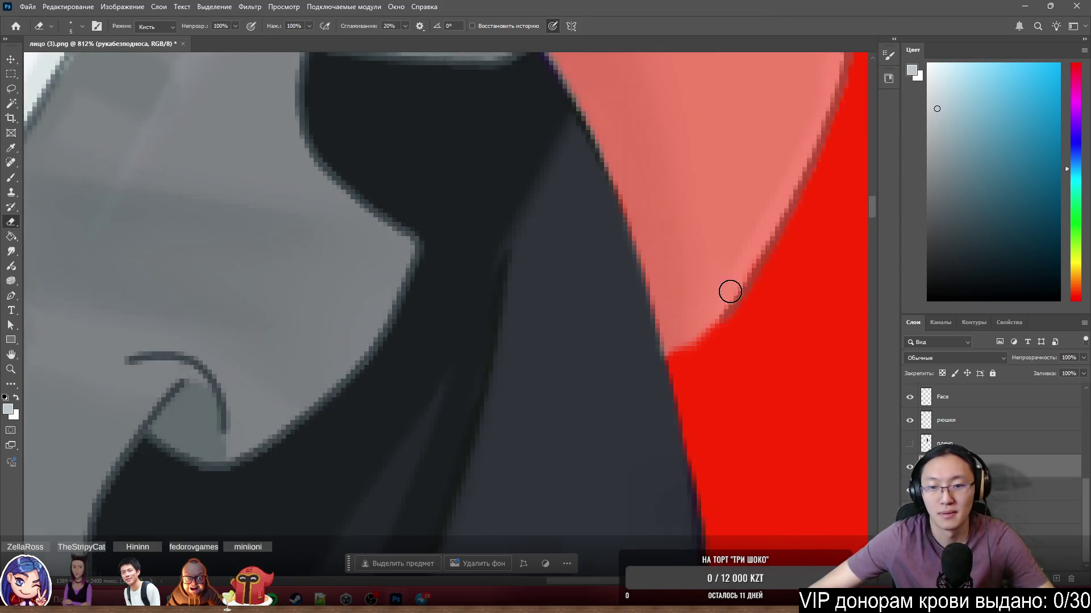
pyautogui.scroll(5, 752, 275)
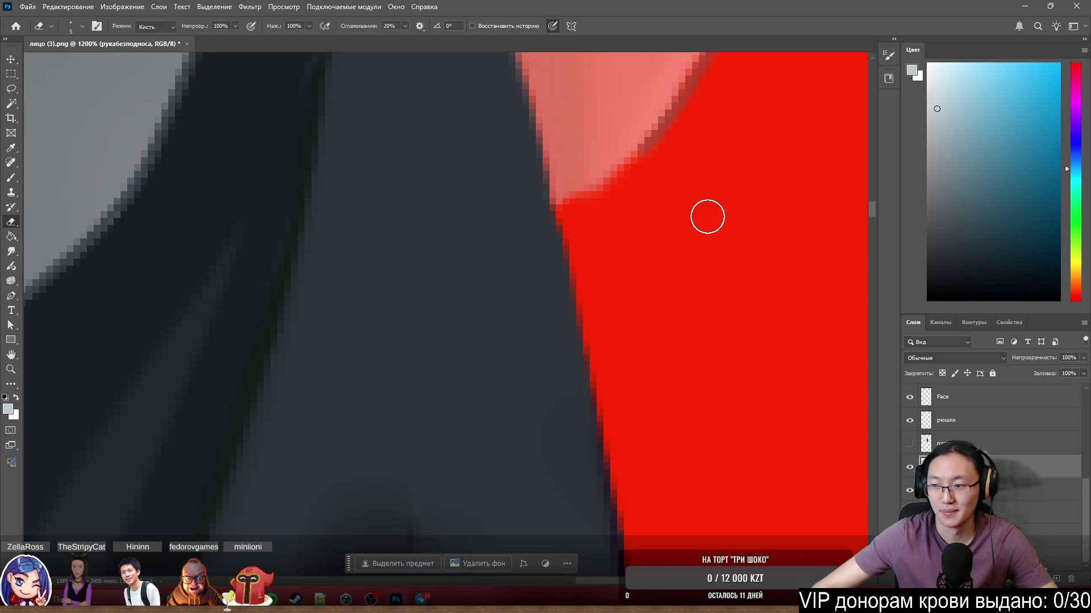
pyautogui.scroll(-6, 565, 244)
pyautogui.scroll(5, 560, 221)
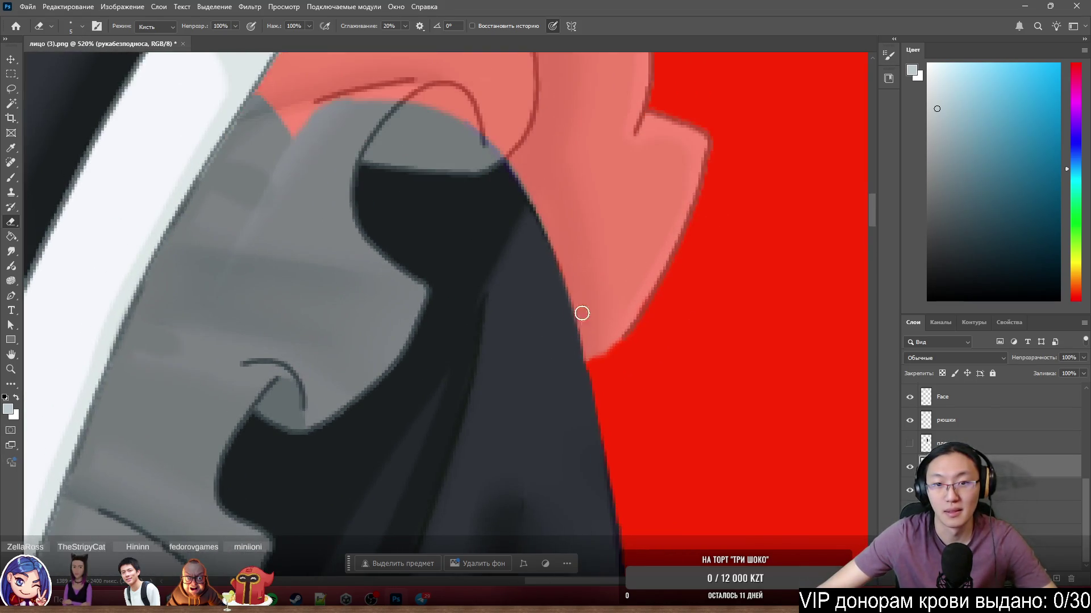
pyautogui.press('d')
pyautogui.scroll(3, 545, 148)
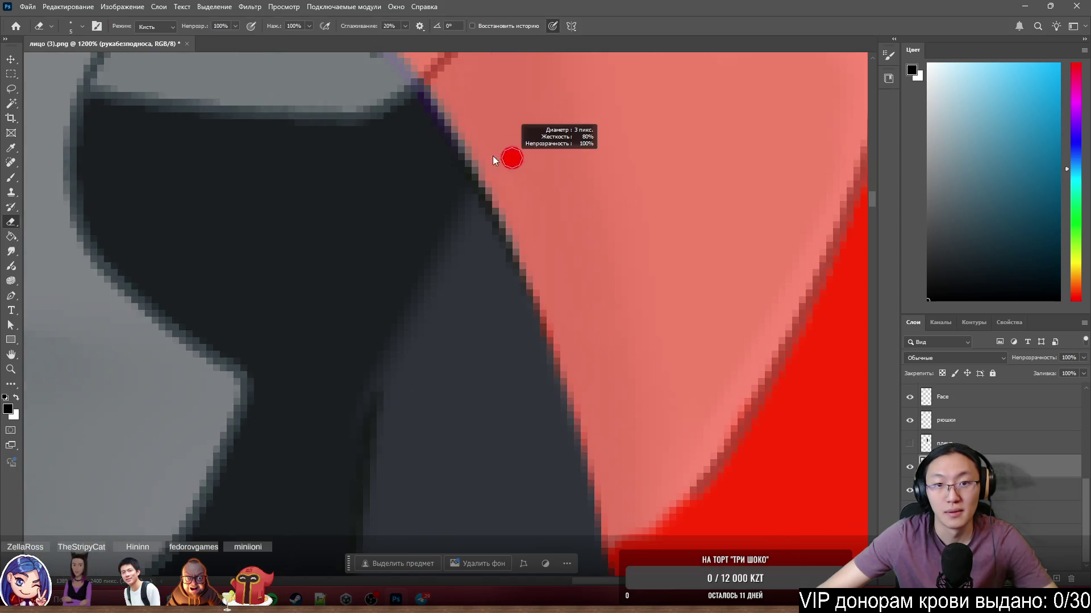
pyautogui.scroll(-2, 564, 126)
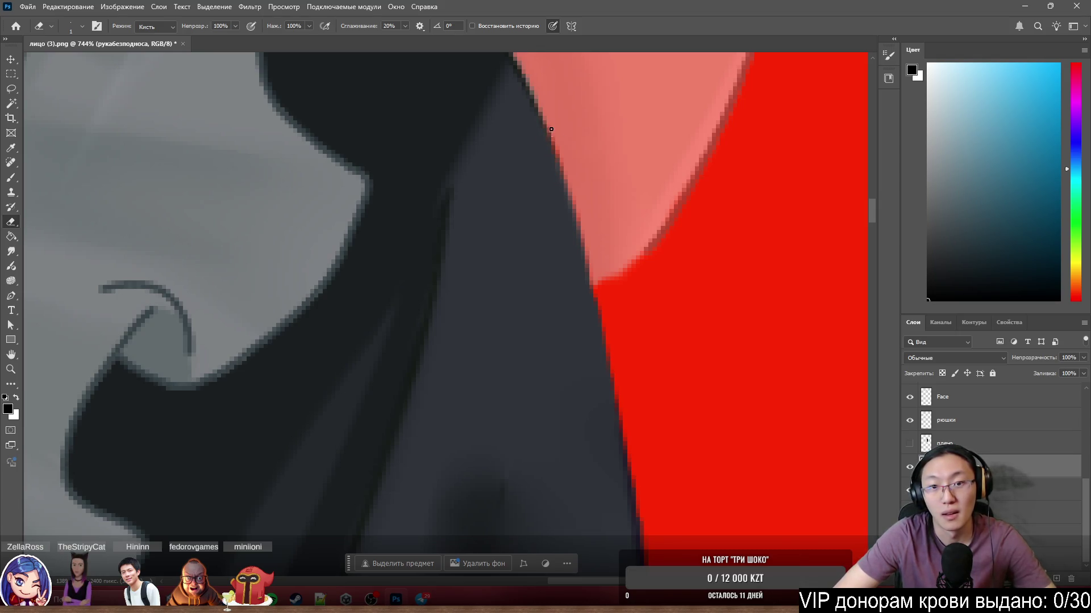
pyautogui.press('b')
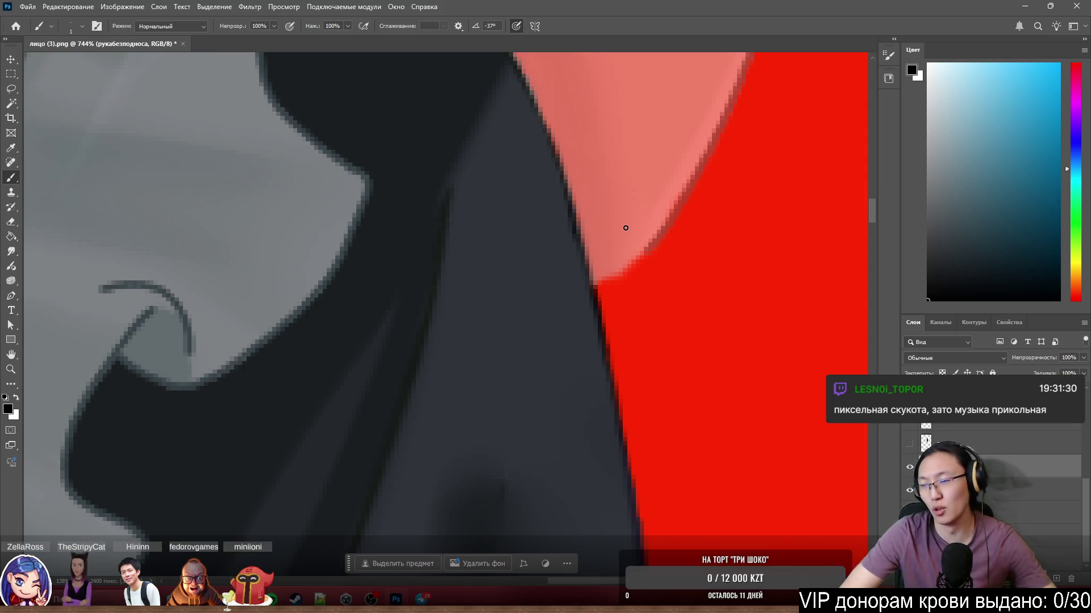
pyautogui.scroll(-1, 491, 171)
pyautogui.scroll(-2, 492, 171)
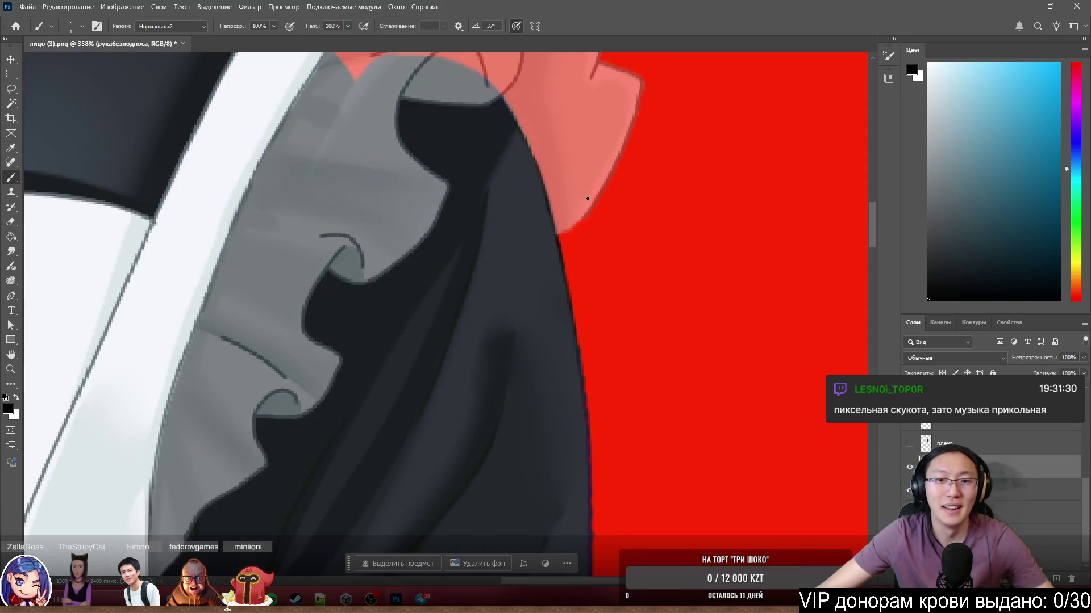
pyautogui.scroll(4, 589, 195)
pyautogui.scroll(-2, 528, 262)
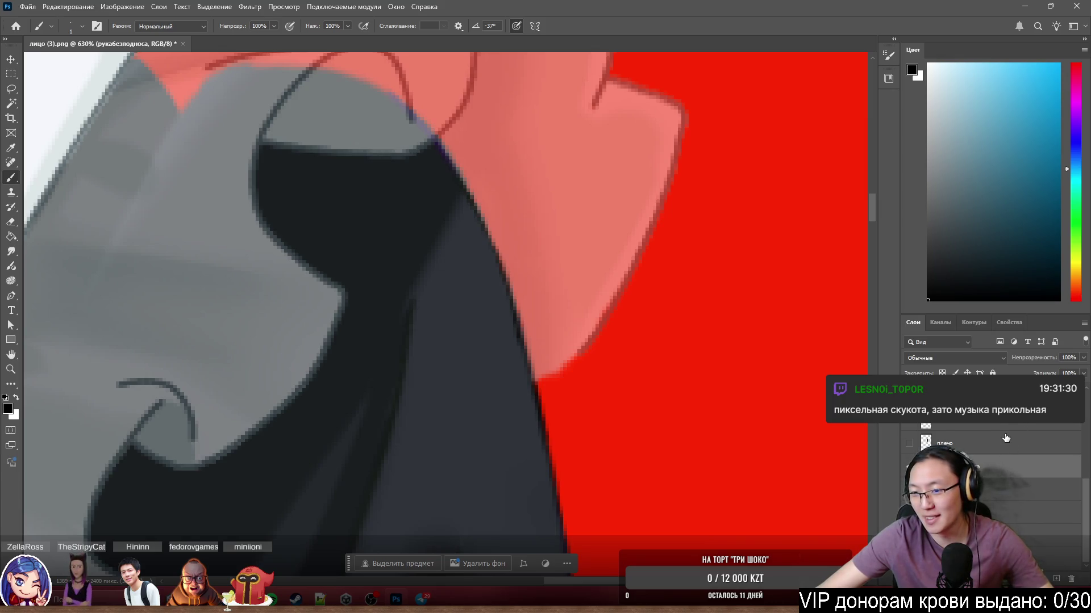
# Raise the рюшки layer's opacity back to 100%.
pyautogui.click(1017, 429)
pyautogui.click(1083, 358)
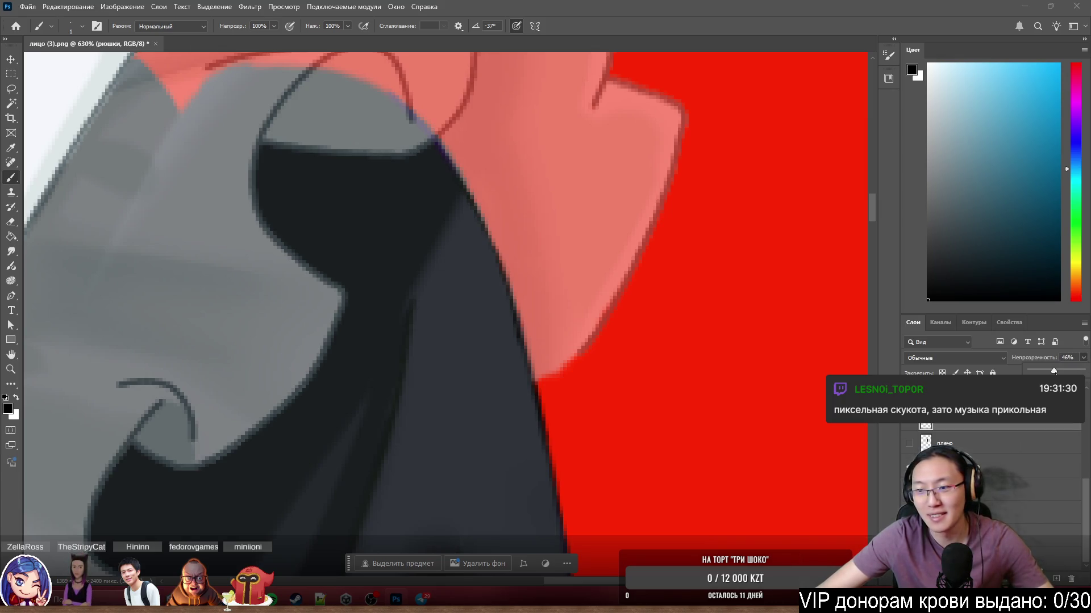
pyautogui.moveTo(1053, 370); pyautogui.dragTo(1082, 370)
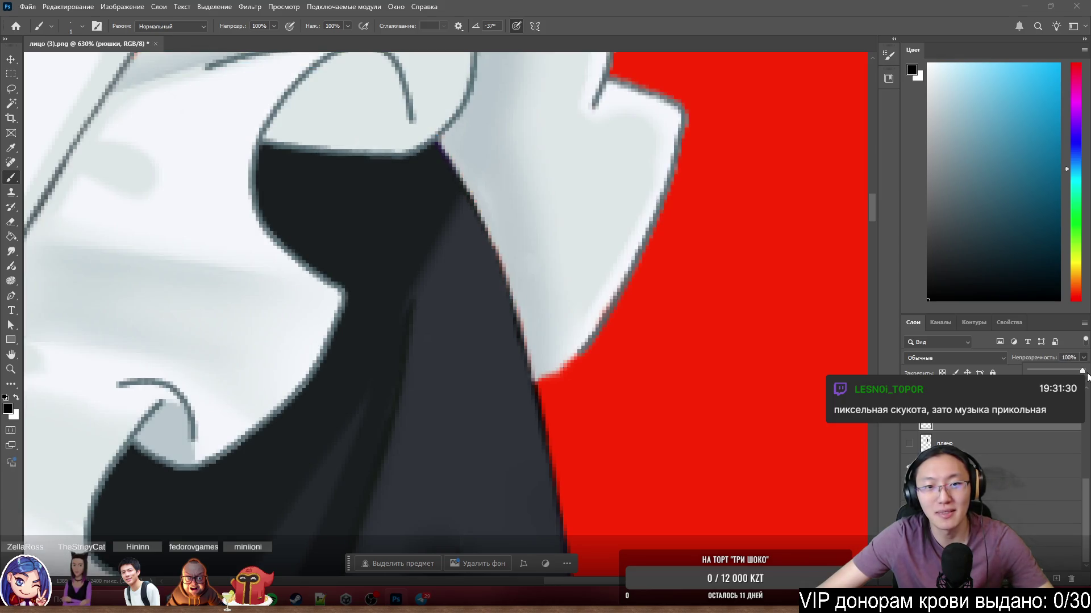
# Brush two strokes along the ruffle border against the dark sleeve to remove stray fringe pixels.
pyautogui.scroll(-5, 847, 425)
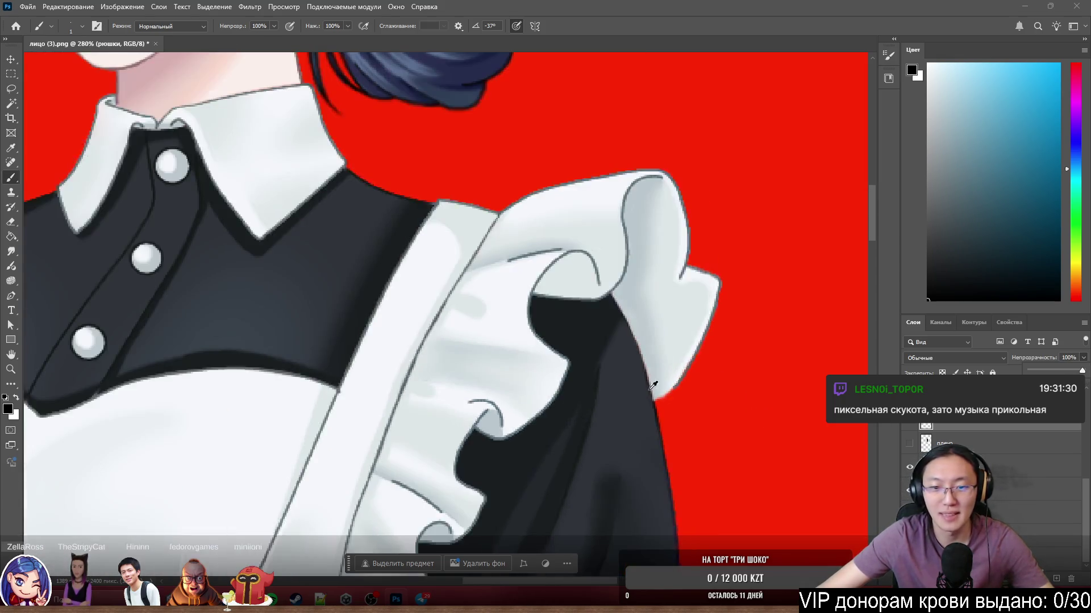
pyautogui.scroll(6, 673, 386)
pyautogui.scroll(4, 690, 410)
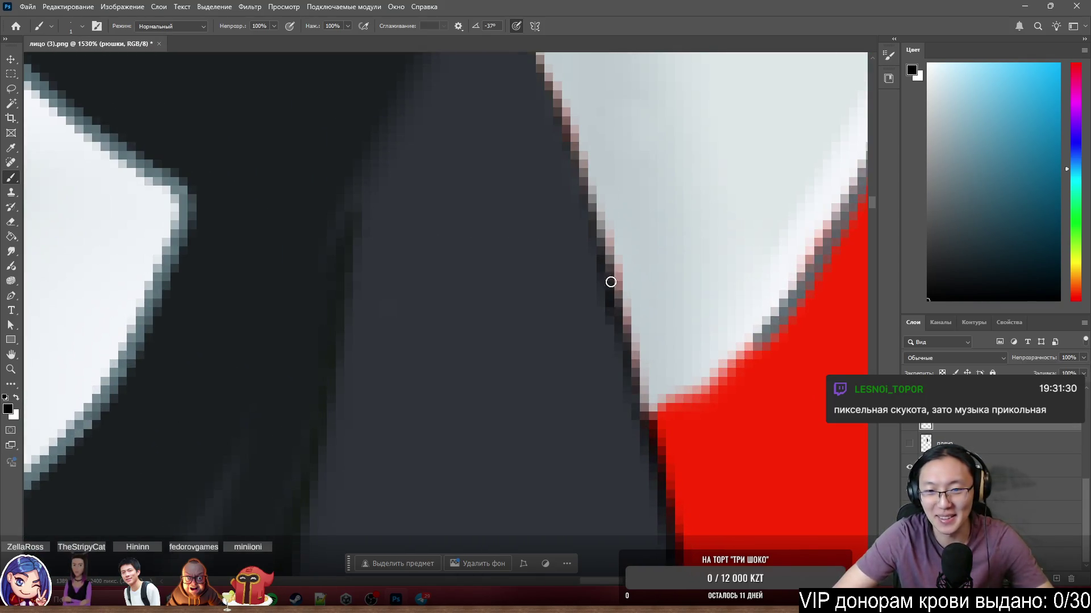
pyautogui.moveTo(585, 189)
pyautogui.mouseDown()
pyautogui.moveTo(597, 239)
pyautogui.moveTo(549, 78)
pyautogui.mouseUp()
pyautogui.scroll(-5, 556, 87)
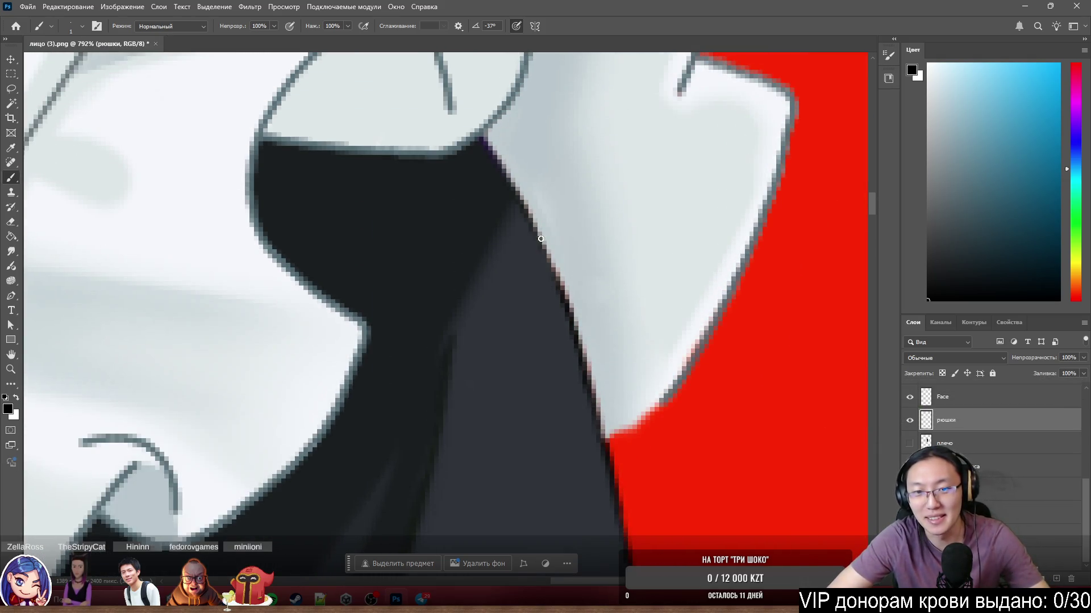
pyautogui.moveTo(526, 196); pyautogui.dragTo(585, 351)
pyautogui.scroll(-6, 585, 351)
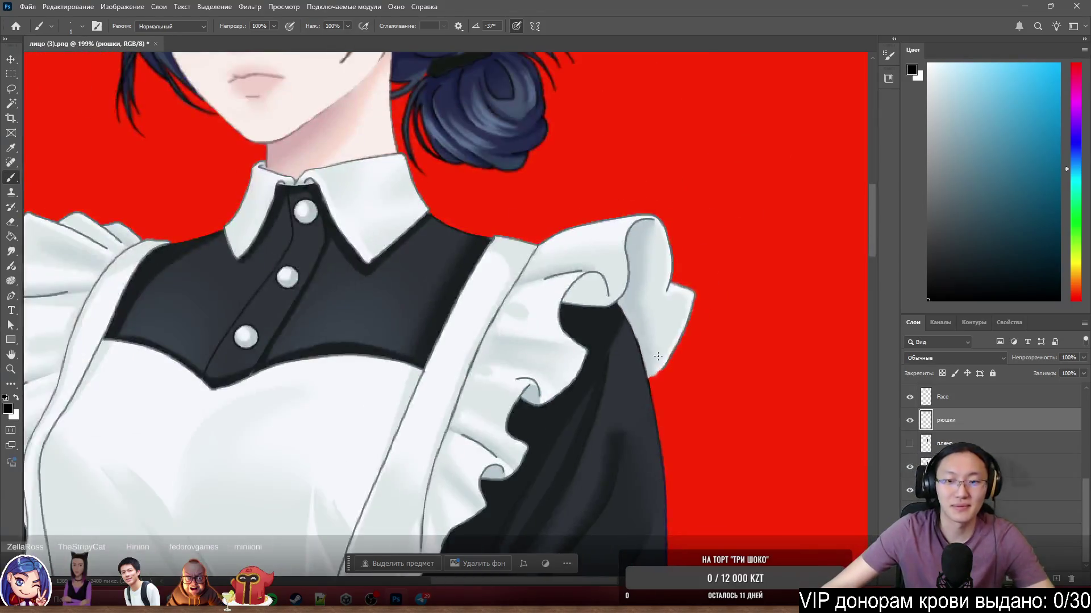
pyautogui.scroll(-3, 659, 409)
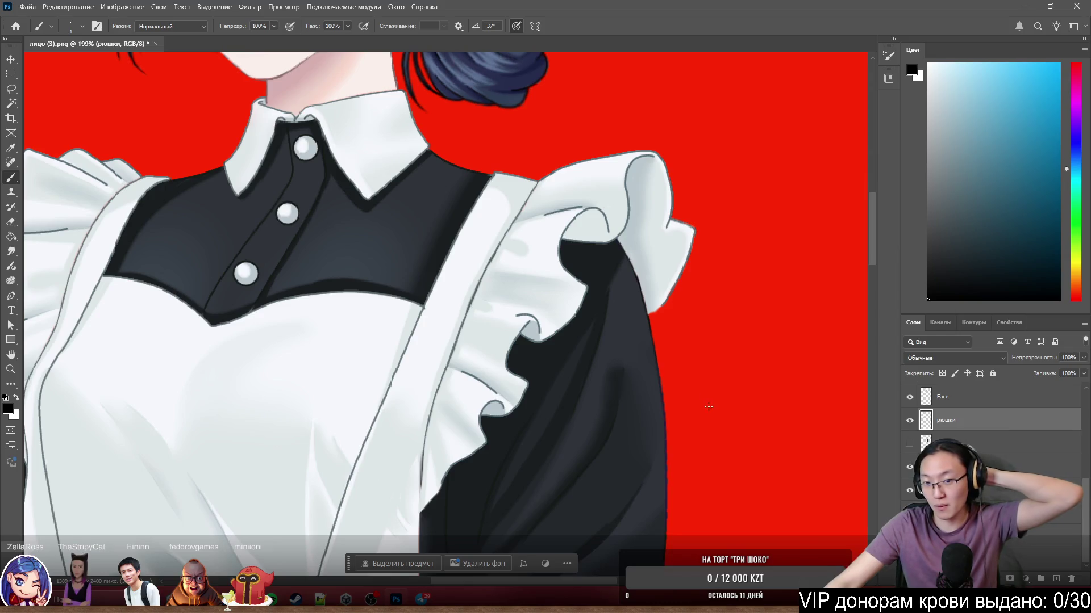
pyautogui.scroll(5, 669, 454)
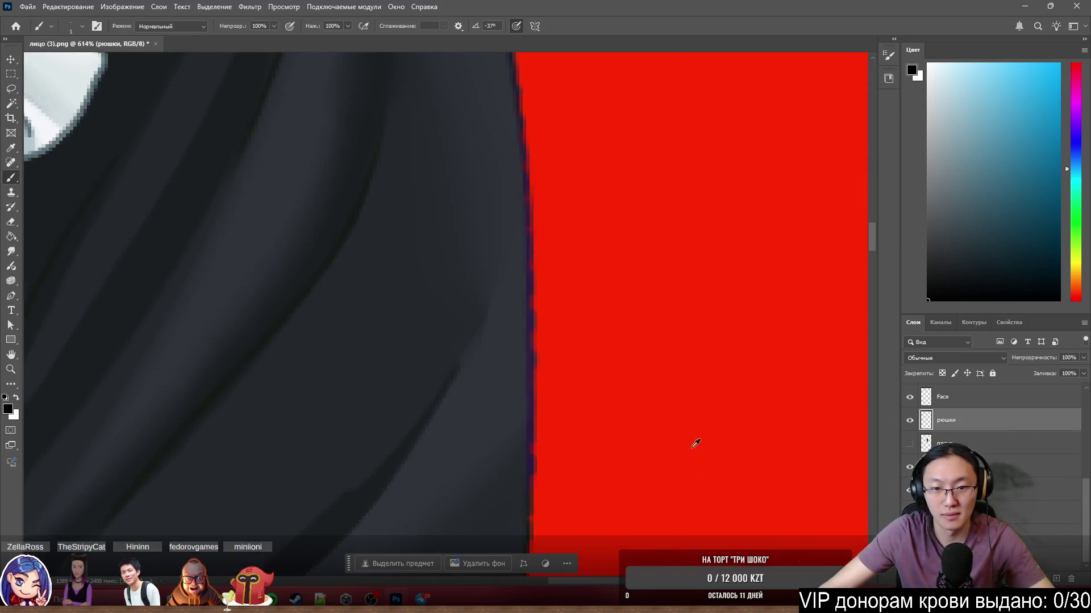
pyautogui.scroll(-4, 568, 429)
pyautogui.scroll(3, 563, 431)
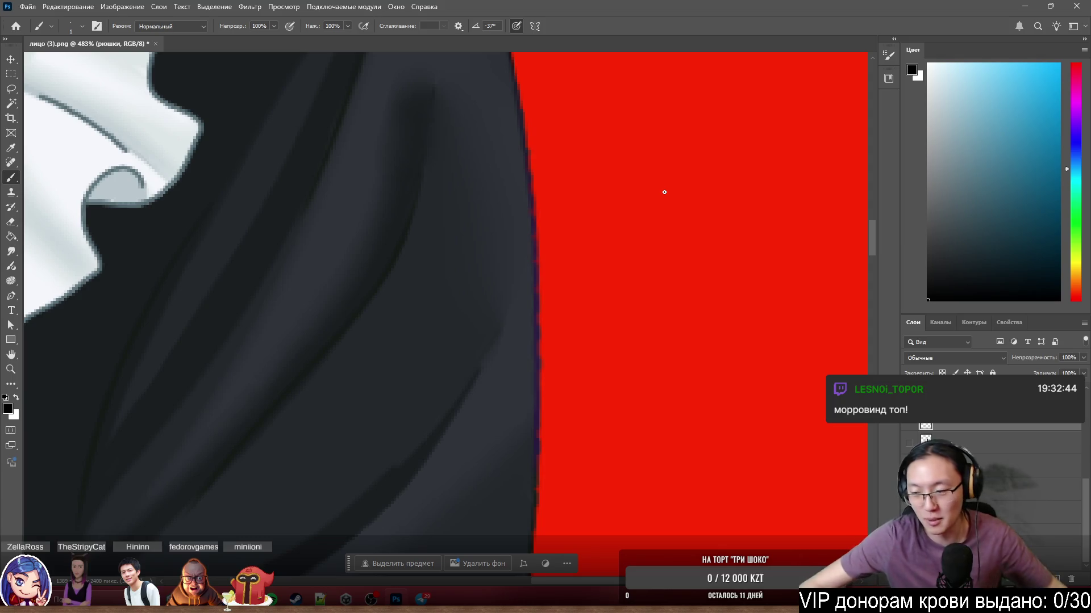
pyautogui.scroll(-5, 614, 343)
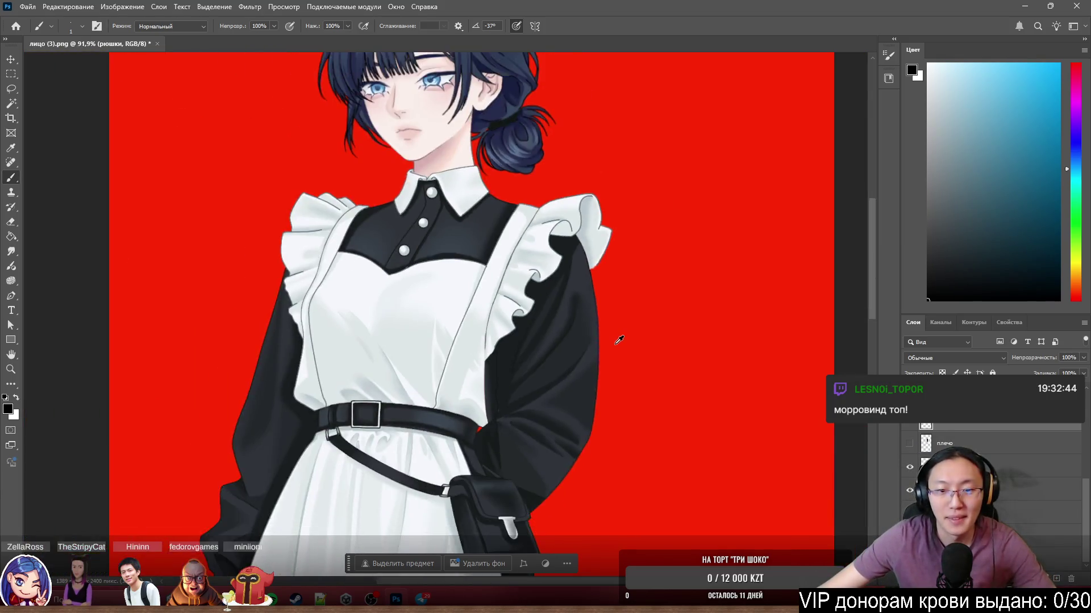
# Work on рукабезподноса, briefly switching to Слой 3 and undoing one change before reselecting it.
pyautogui.scroll(5, 614, 342)
pyautogui.keyDown('ctrl'); pyautogui.click(571, 347); pyautogui.keyUp('ctrl')
pyautogui.scroll(1, 519, 205)
pyautogui.hotkey('ctrl', 'shift', 'alt', 'n')
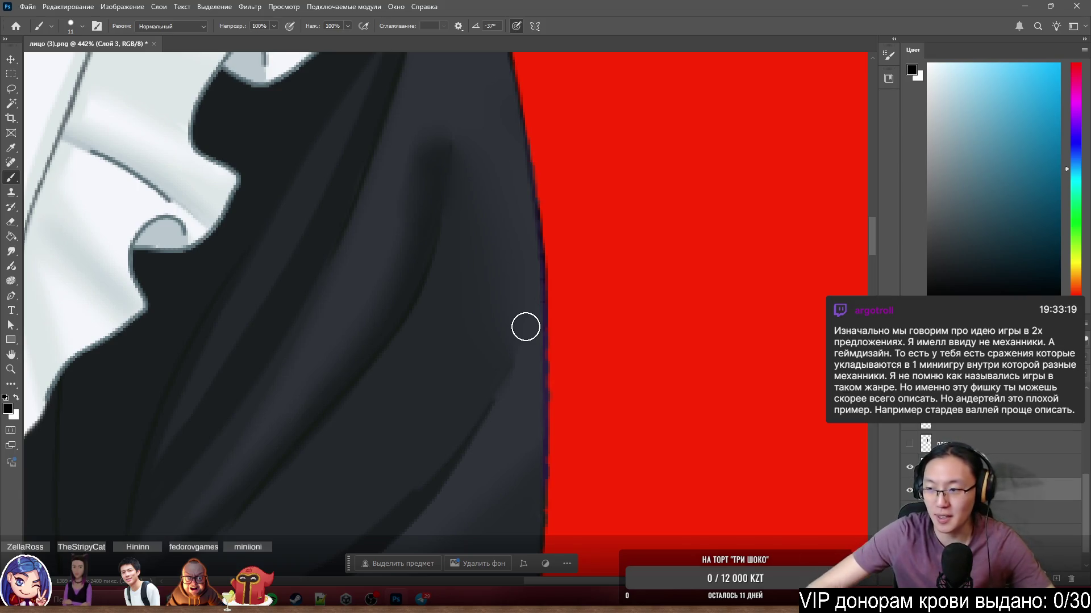
pyautogui.scroll(-1, 526, 327)
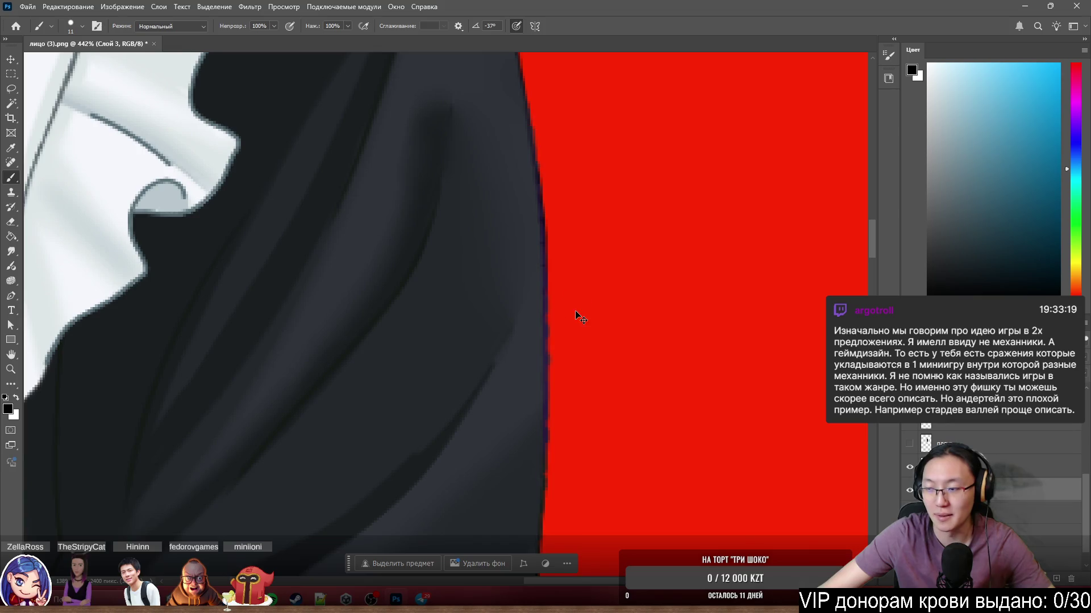
pyautogui.hscroll(-1, 576, 313)
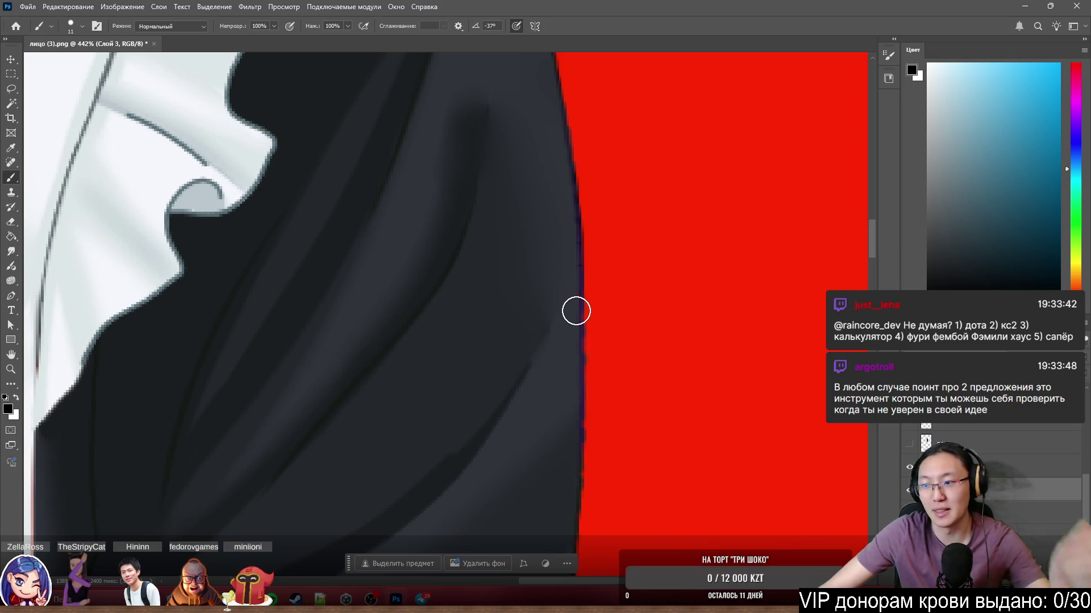
pyautogui.hotkey('ctrl', 'z')
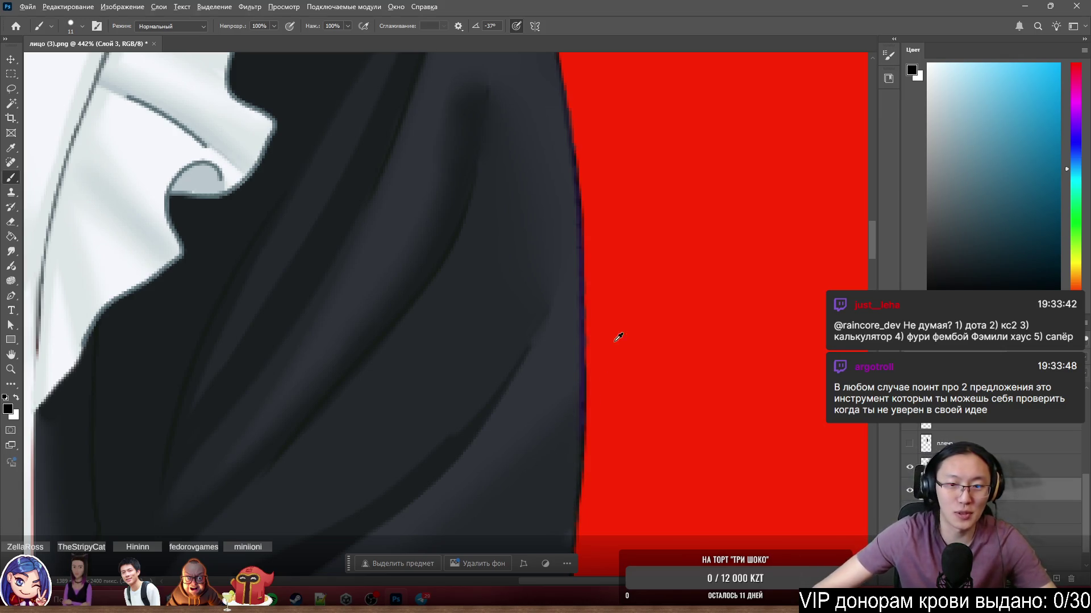
pyautogui.scroll(1, 577, 263)
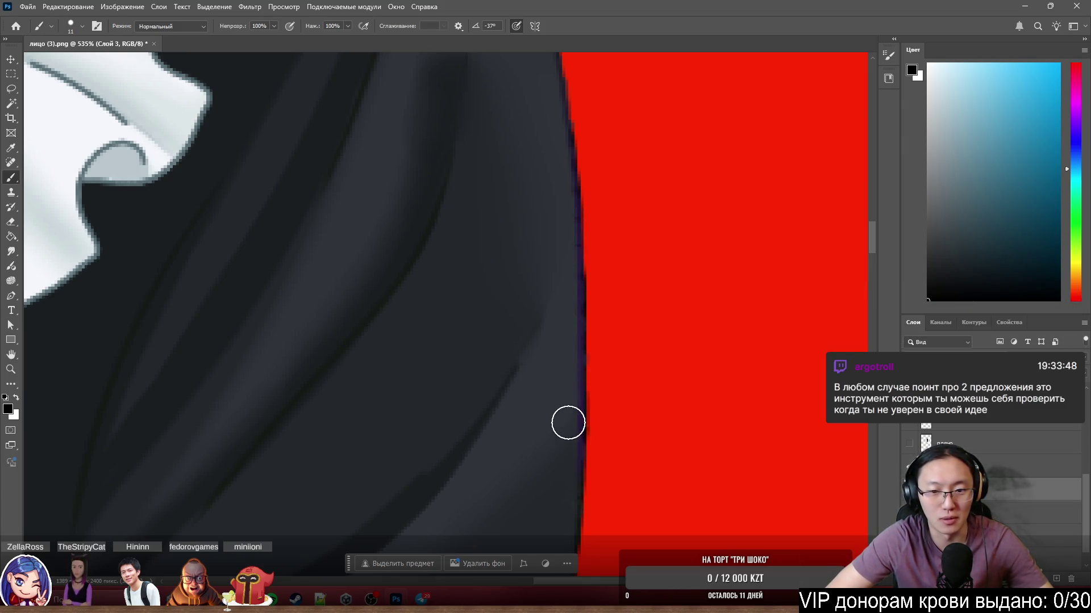
pyautogui.scroll(-5, 752, 323)
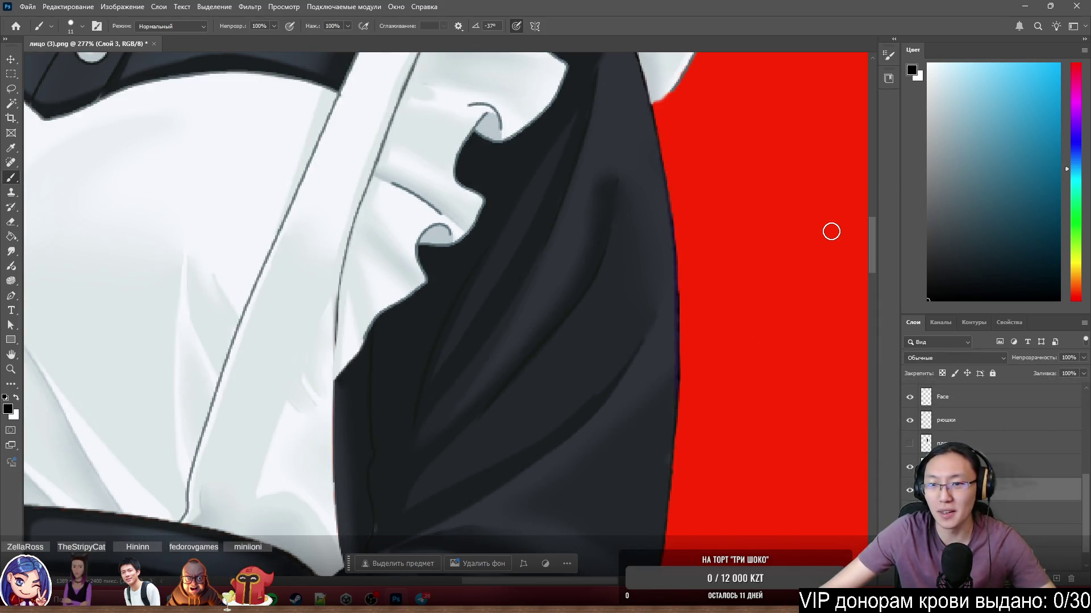
pyautogui.scroll(2, 784, 328)
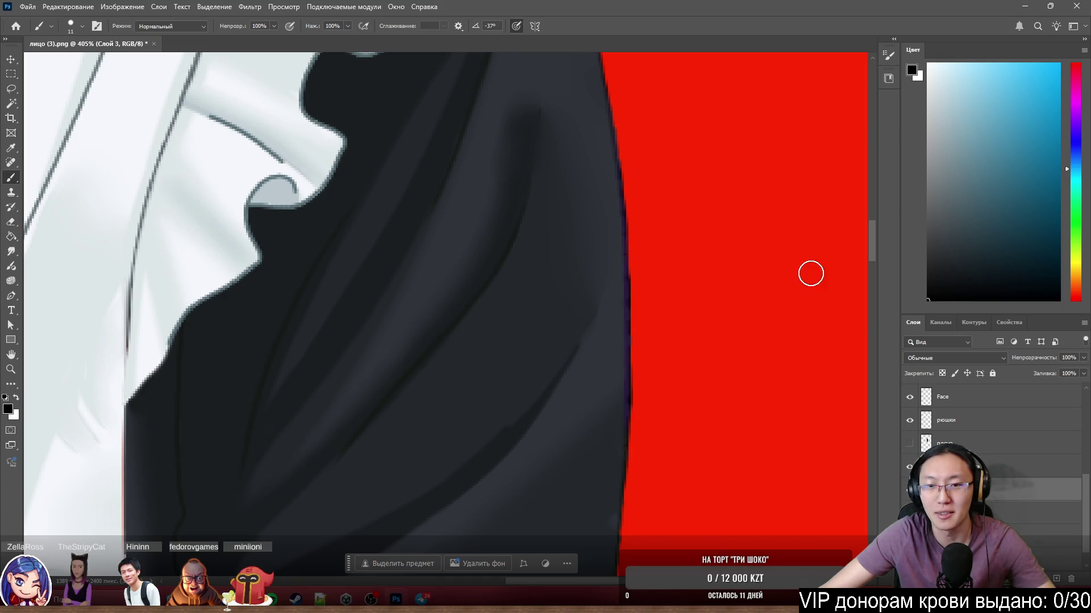
pyautogui.click(1008, 467)
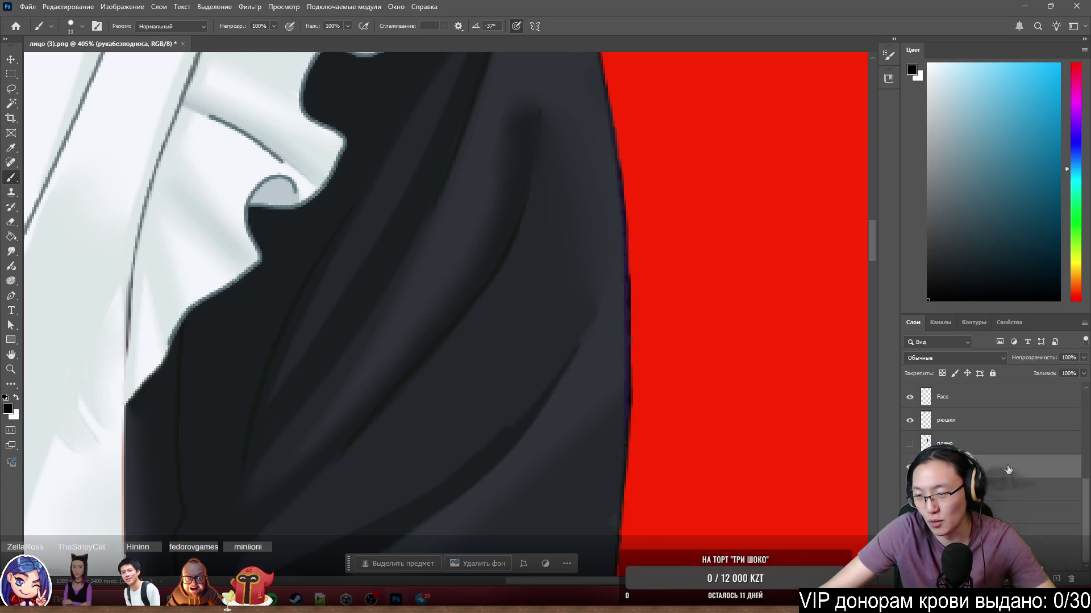
# Set the brush size to 2 px.
pyautogui.scroll(5, 668, 277)
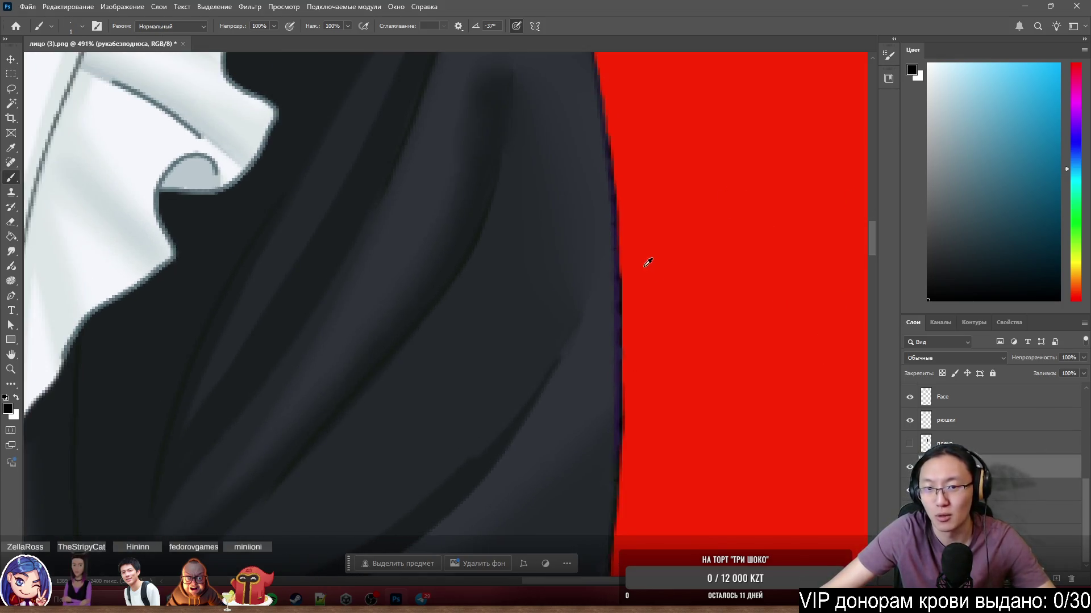
pyautogui.keyDown('alt'); pyautogui.rightClick(662, 282); pyautogui.keyUp('alt')
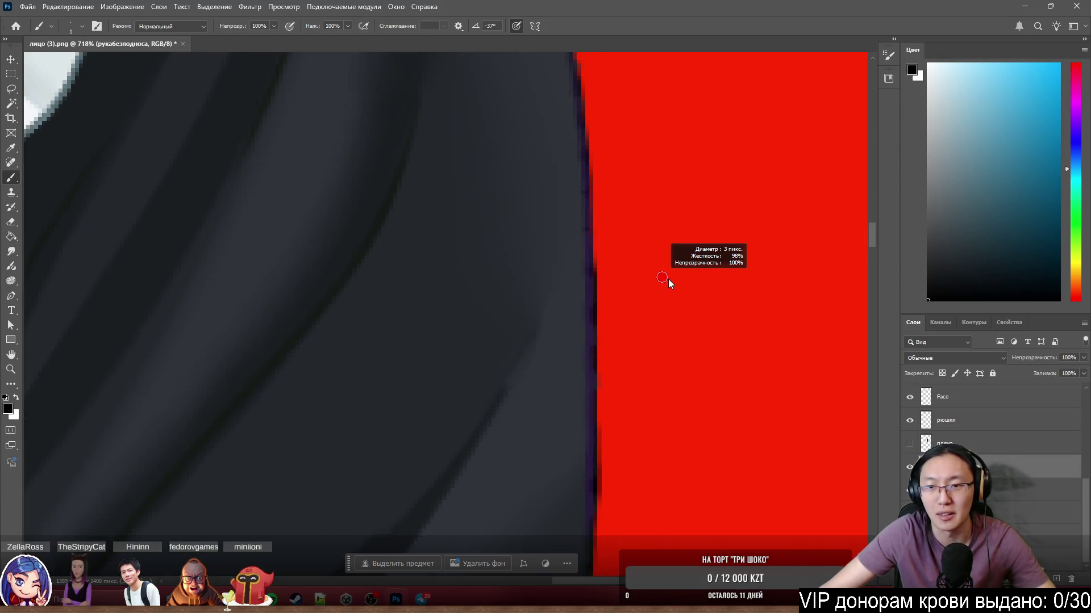
pyautogui.keyDown('alt'); pyautogui.rightClick(622, 286); pyautogui.keyUp('alt')
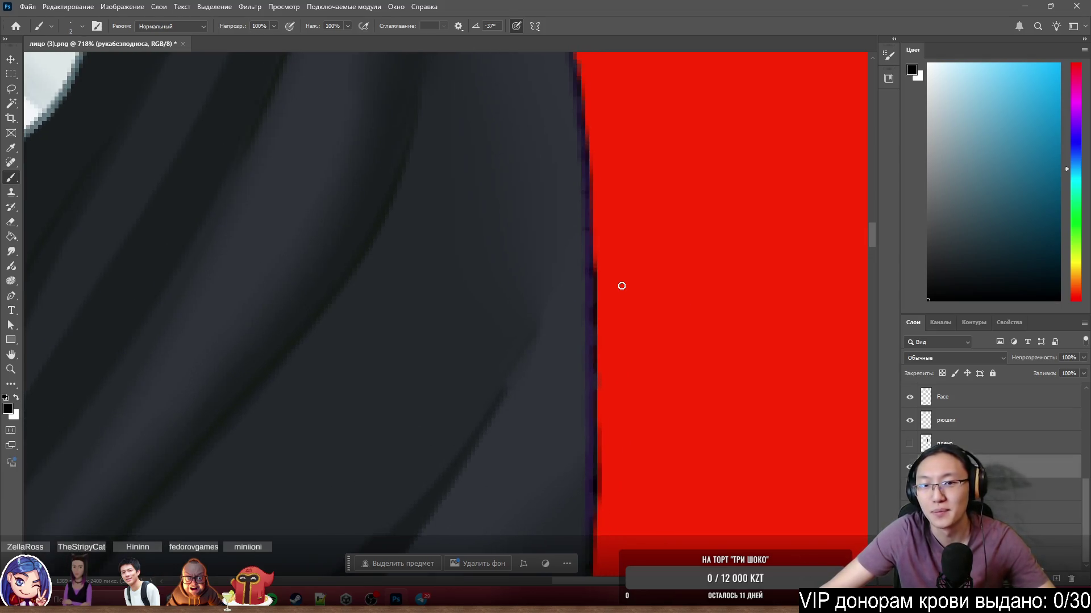
# Paint a thin dark line down the sleeve edge, undo it, and repaint the lower part.
pyautogui.moveTo(580, 122); pyautogui.dragTo(582, 260)
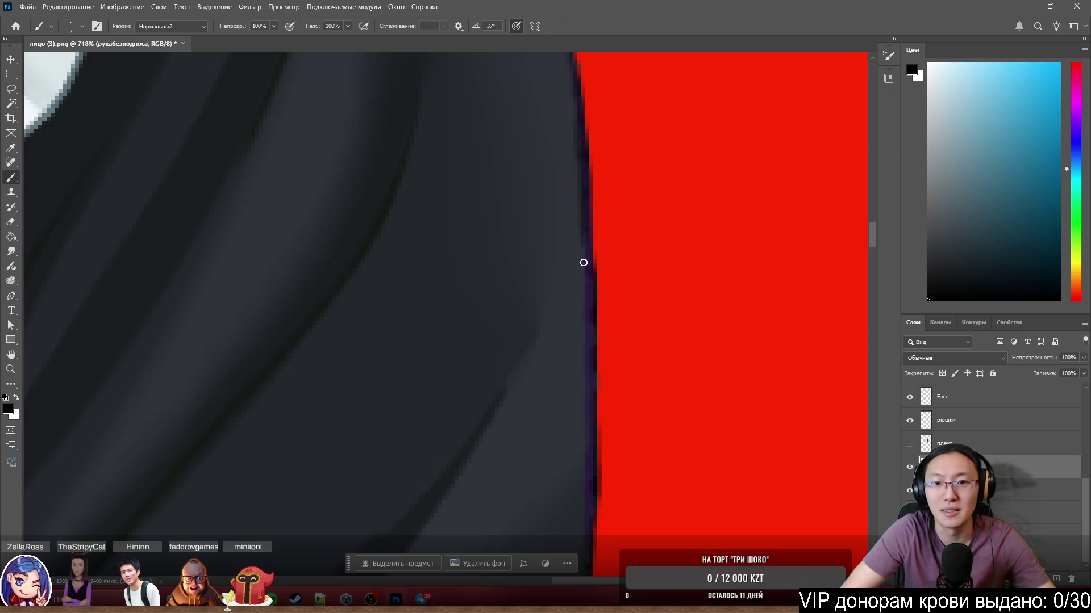
pyautogui.hotkey('ctrl', 'z')
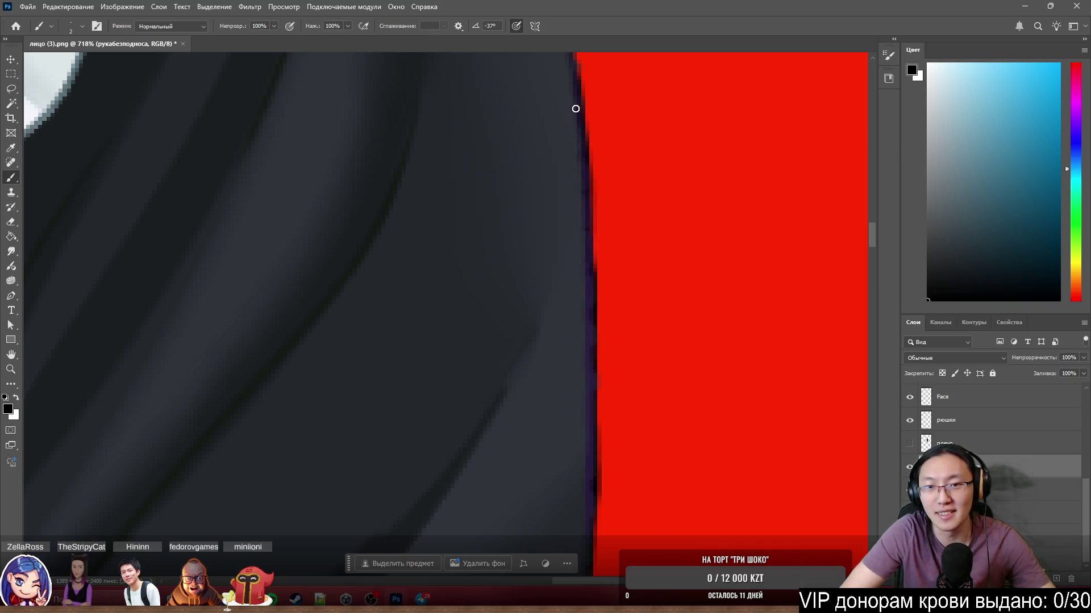
pyautogui.moveTo(585, 269); pyautogui.dragTo(587, 357)
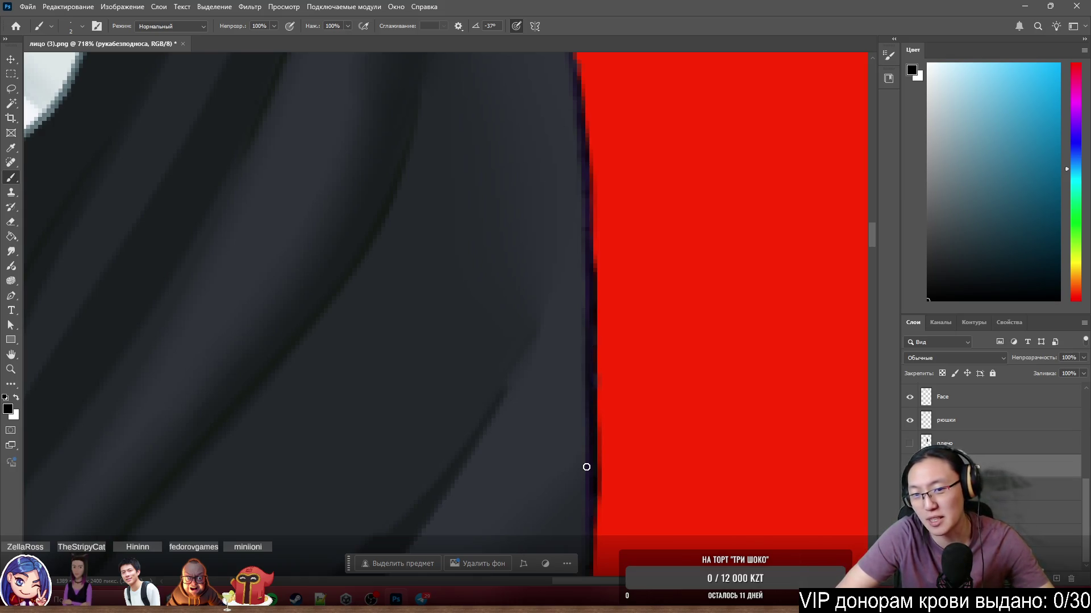
pyautogui.scroll(-3, 586, 238)
pyautogui.scroll(2, 699, 170)
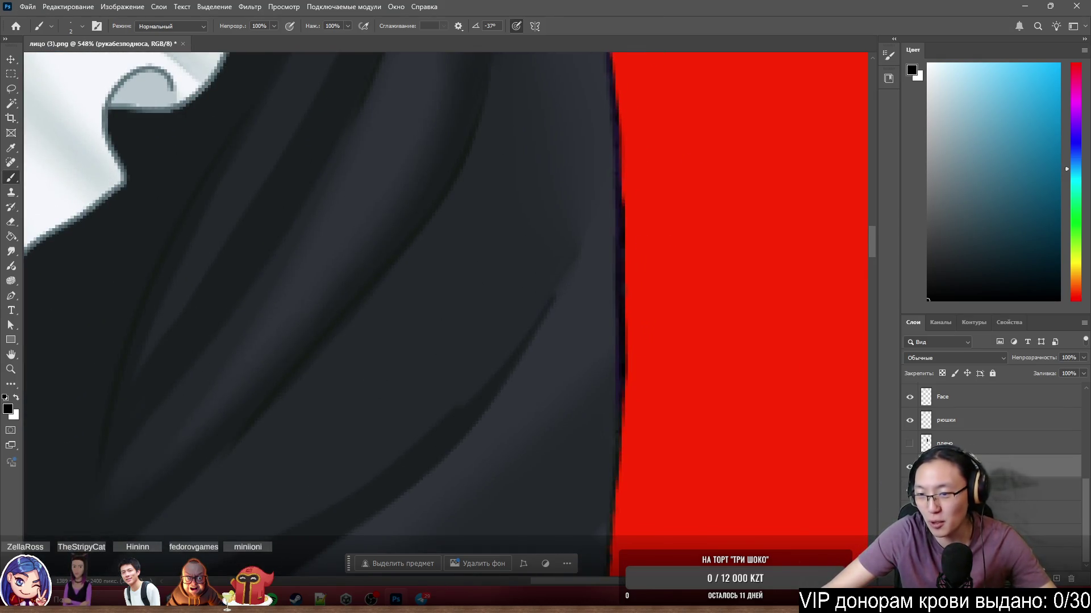
pyautogui.press('e')
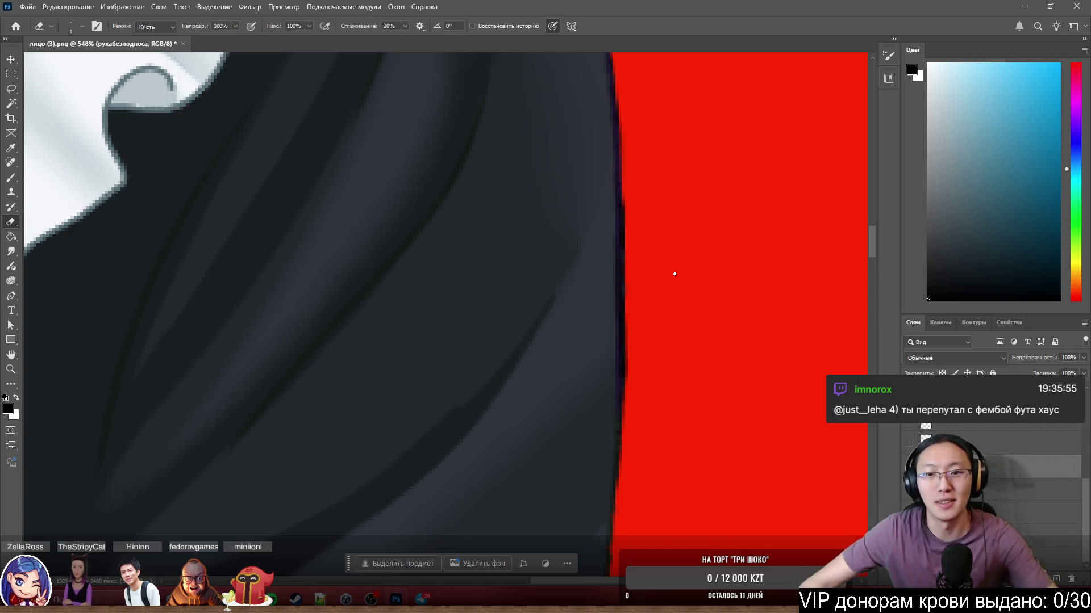
pyautogui.press('b')
# Sample the sleeve's dark grey, enlarge the Clone Stamp slightly, and undo the stray dark stroke.
pyautogui.scroll(3, 611, 372)
pyautogui.scroll(2, 586, 419)
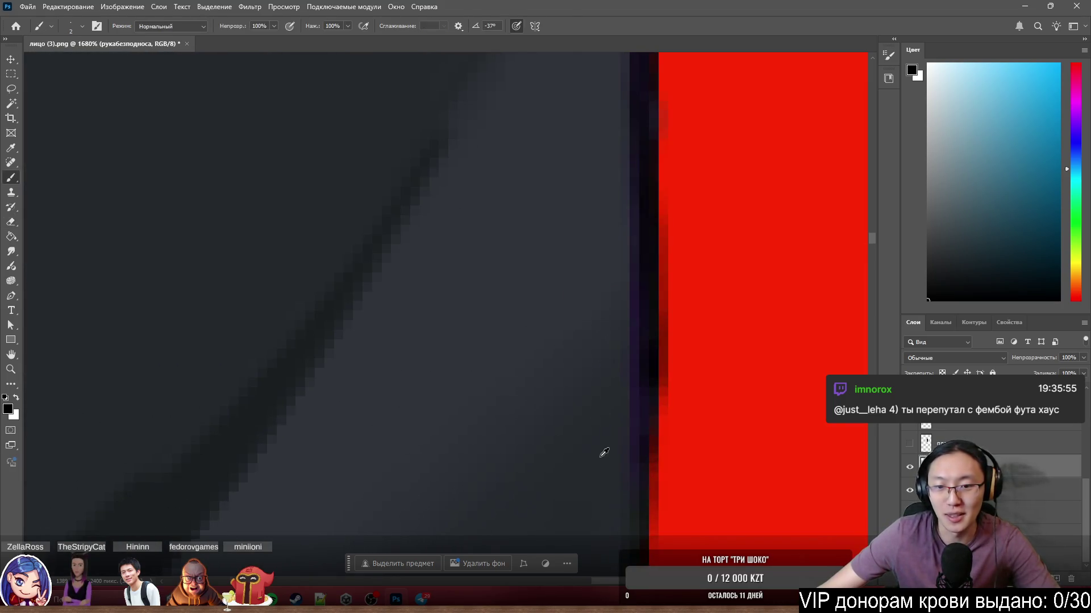
pyautogui.keyDown('alt'); pyautogui.click(614, 435); pyautogui.keyUp('alt')
pyautogui.press('s')
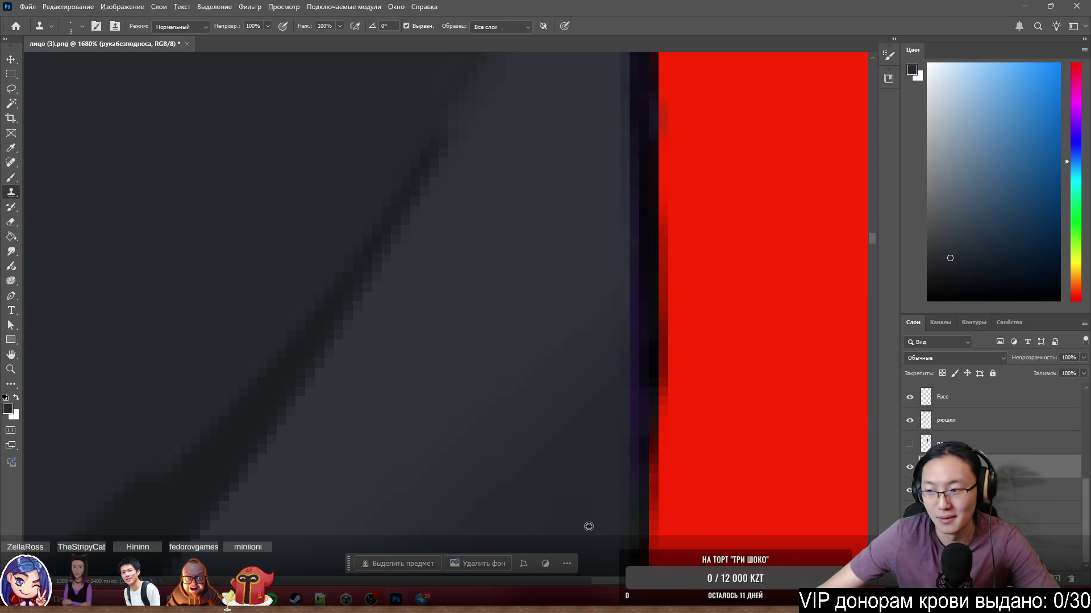
pyautogui.scroll(-3, 586, 520)
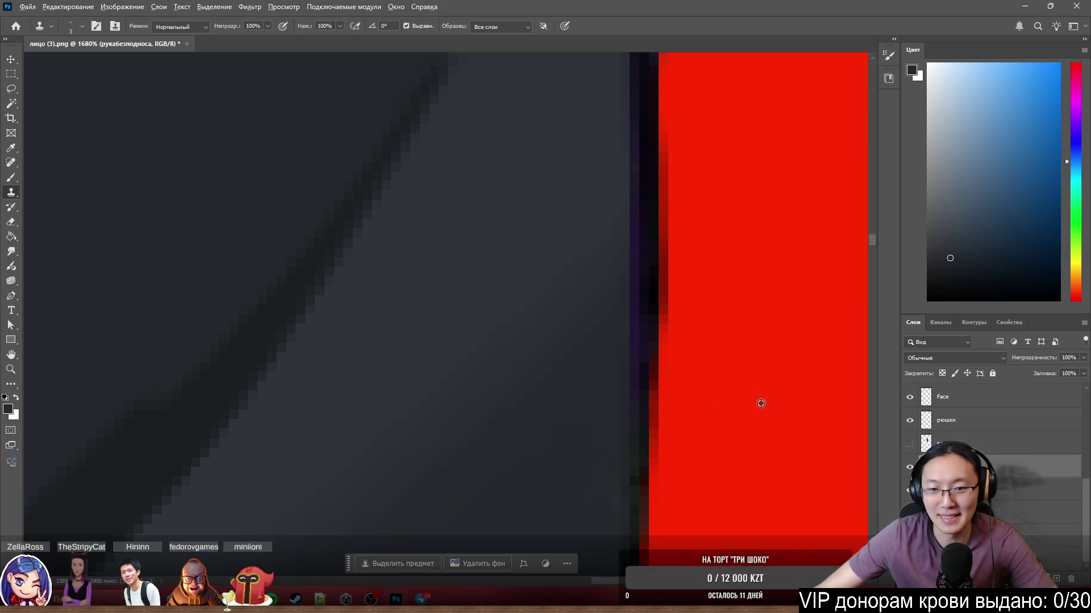
pyautogui.press(']')
pyautogui.press(']')
pyautogui.press(']')
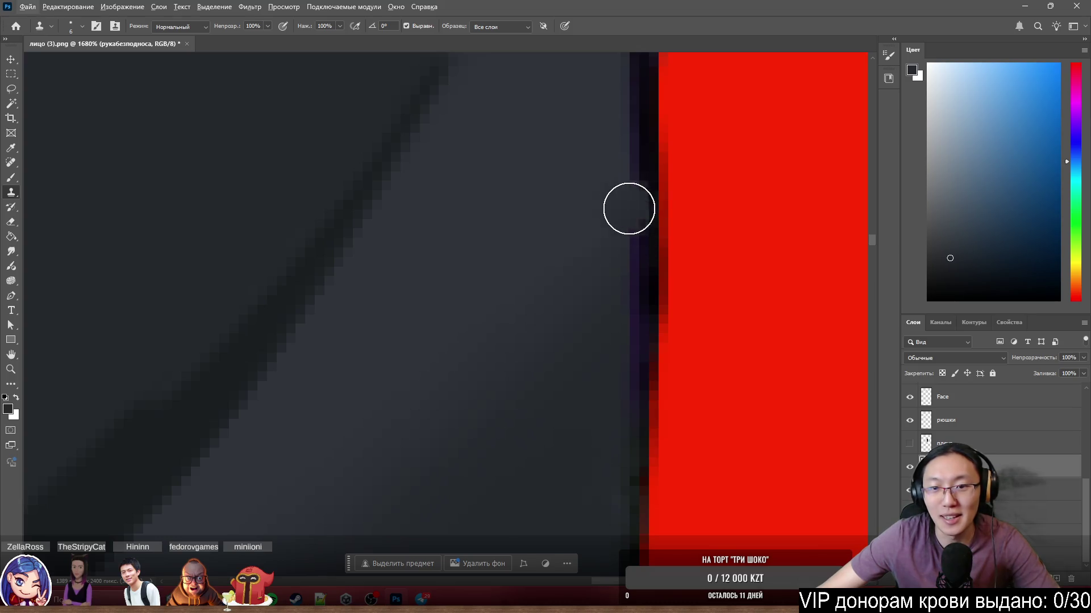
pyautogui.press('b')
pyautogui.scroll(-2, 653, 243)
pyautogui.scroll(-5, 679, 224)
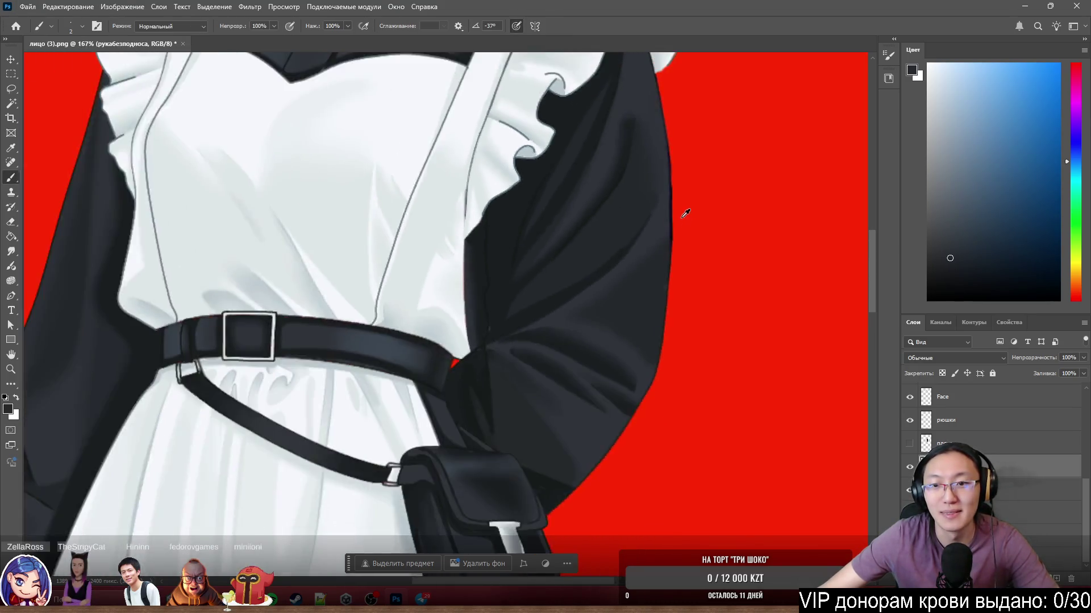
pyautogui.scroll(4, 665, 239)
pyautogui.press('s')
pyautogui.press('e')
pyautogui.hotkey('ctrl', 'z')
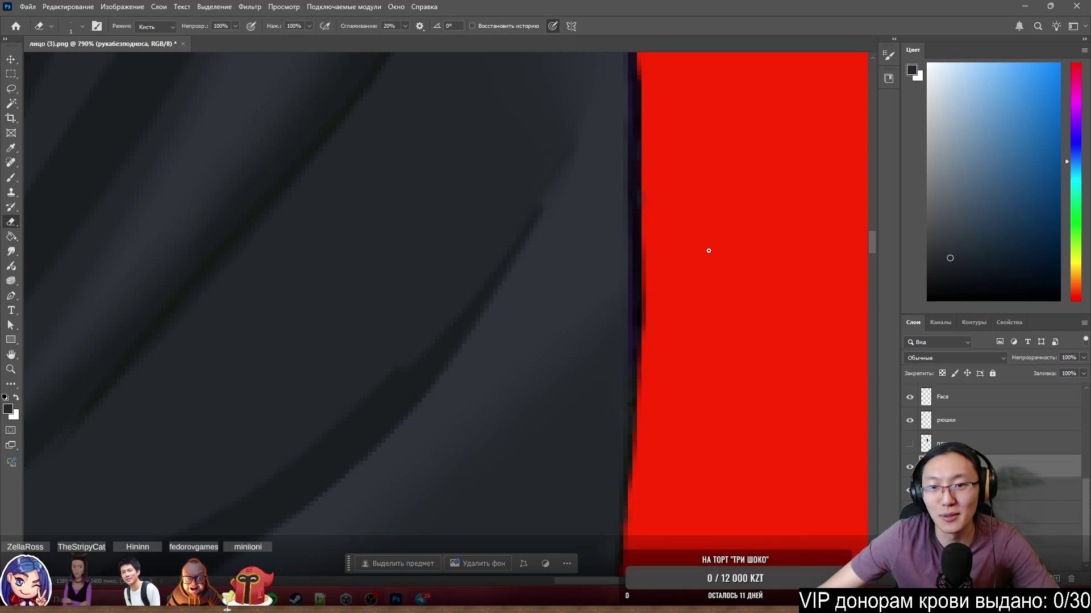
# Resize the eraser and alternate brush and eraser to trim the purple fringe on the sleeve edge.
pyautogui.keyDown('alt'); pyautogui.rightClick(718, 254); pyautogui.keyUp('alt')
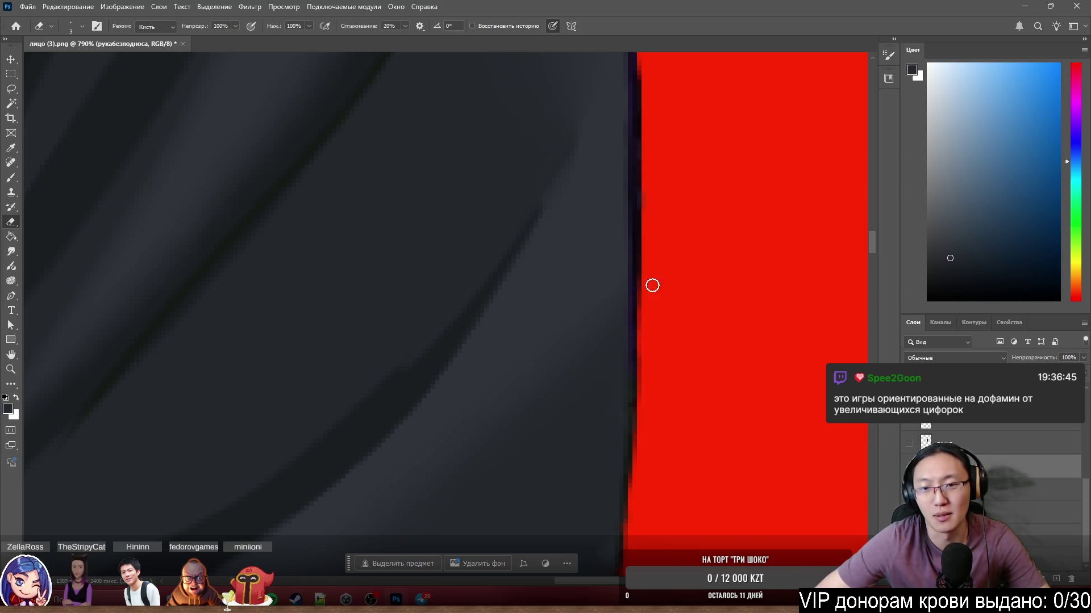
pyautogui.scroll(-1, 682, 227)
pyautogui.scroll(-2, 728, 231)
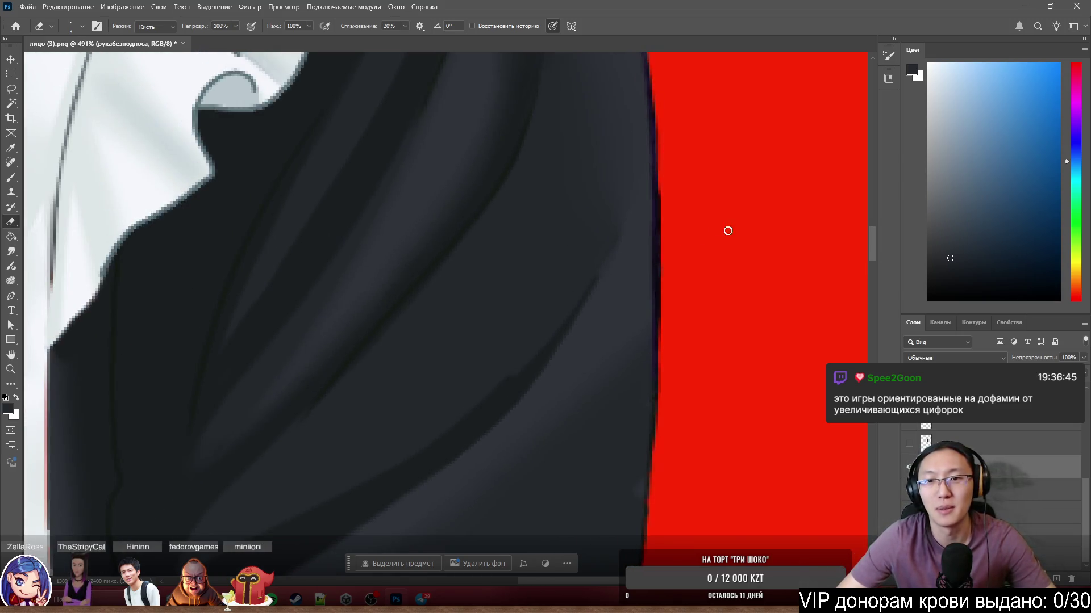
pyautogui.scroll(3, 721, 227)
pyautogui.scroll(3, 623, 261)
pyautogui.press('b')
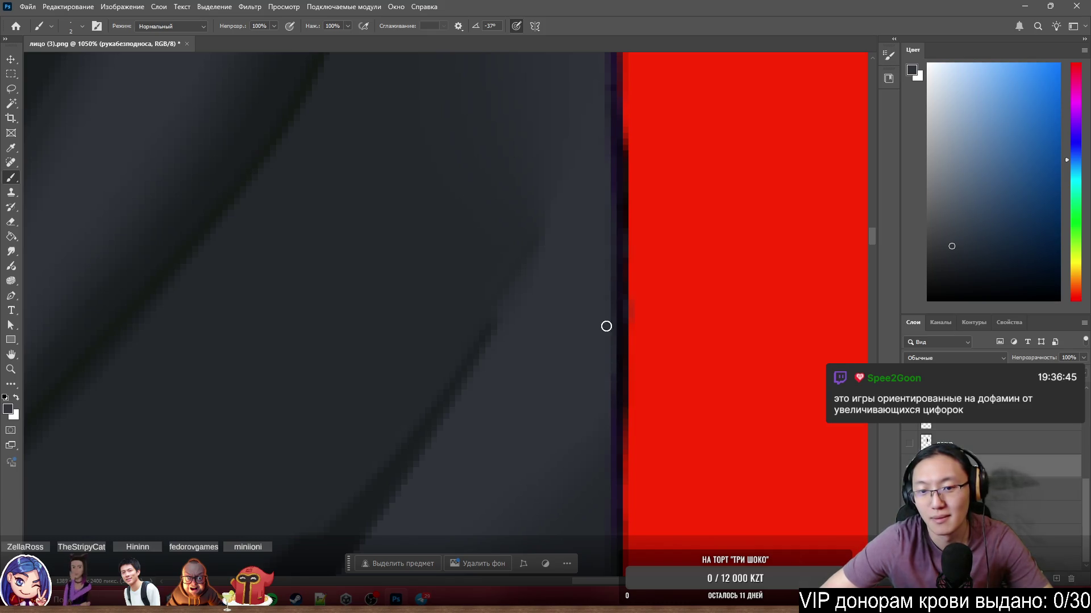
pyautogui.press('e')
# Pan along the sleeve edge, reset colours to black, and sample the sleeve's dark blue-grey.
pyautogui.press('h')
pyautogui.moveTo(650, 245)
pyautogui.mouseDown()
pyautogui.moveTo(635, 292)
pyautogui.moveTo(656, 165)
pyautogui.mouseUp()
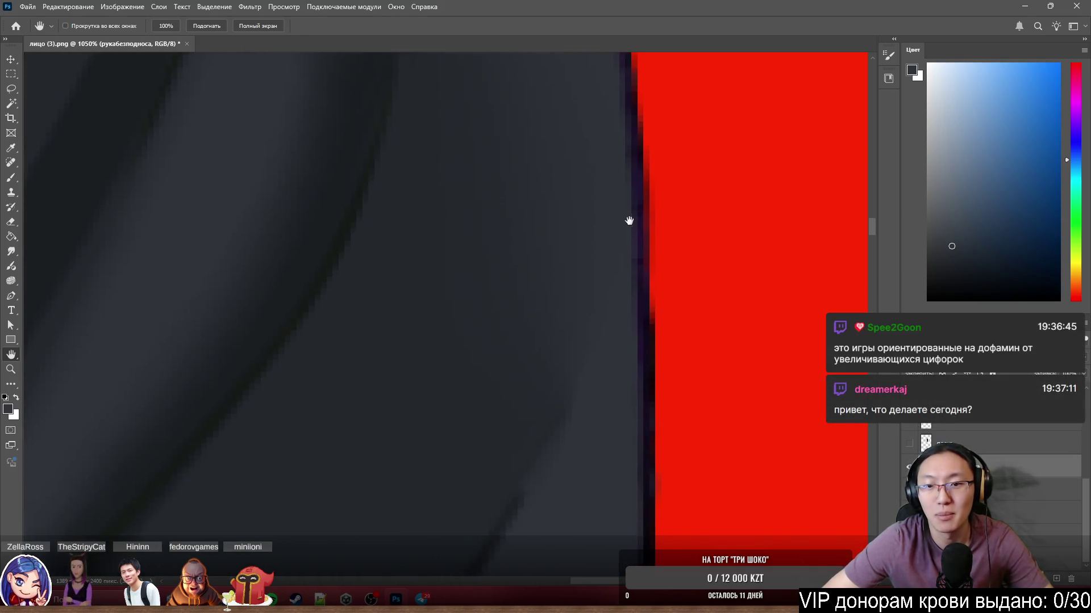
pyautogui.press('b')
pyautogui.press('d')
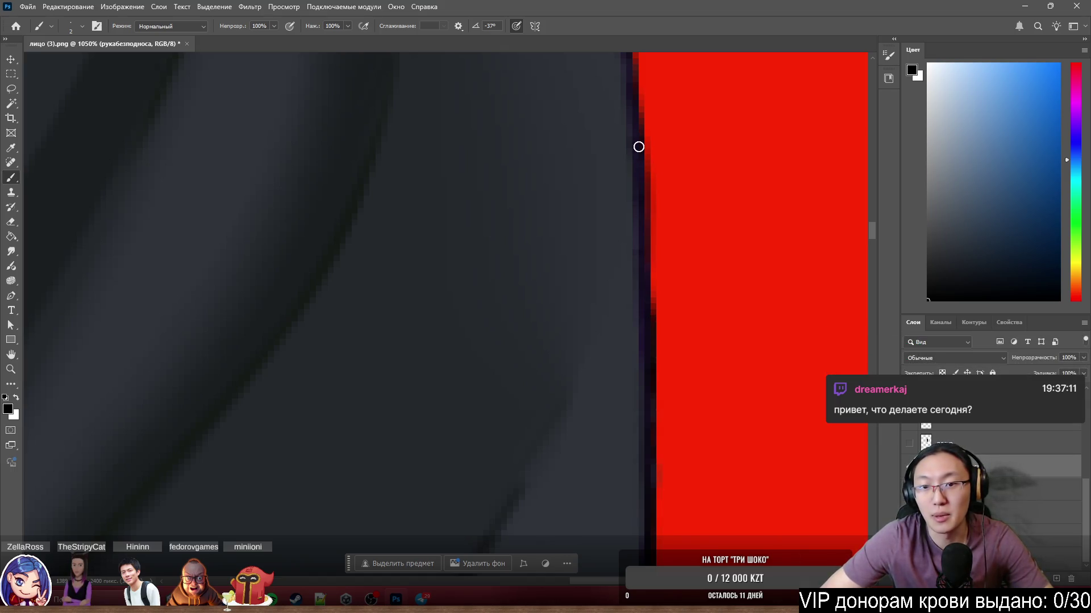
pyautogui.keyDown('alt'); pyautogui.click(626, 338); pyautogui.keyUp('alt')
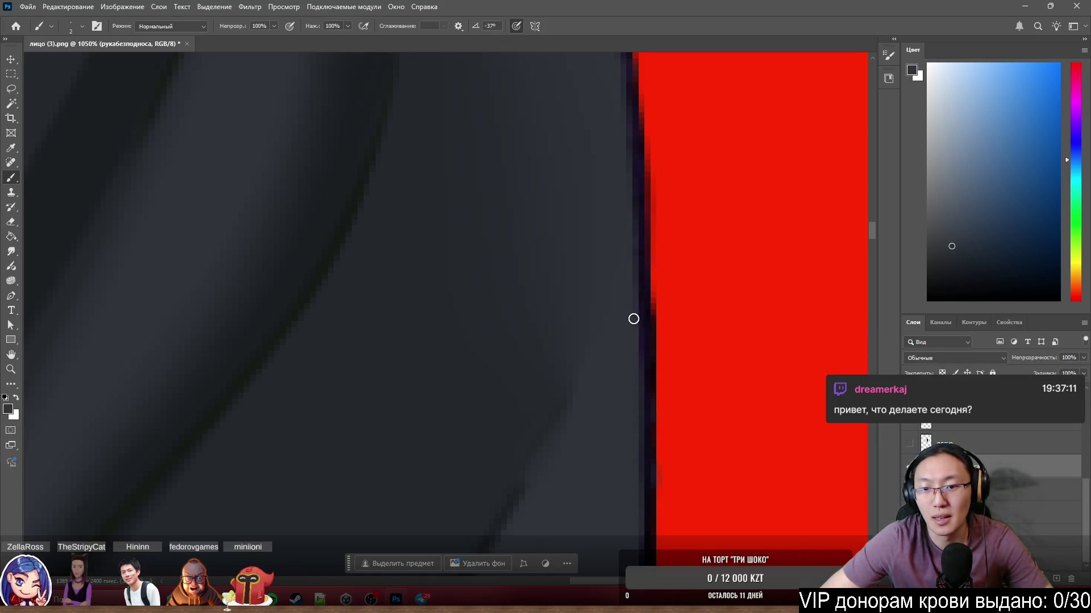
pyautogui.scroll(-5, 761, 209)
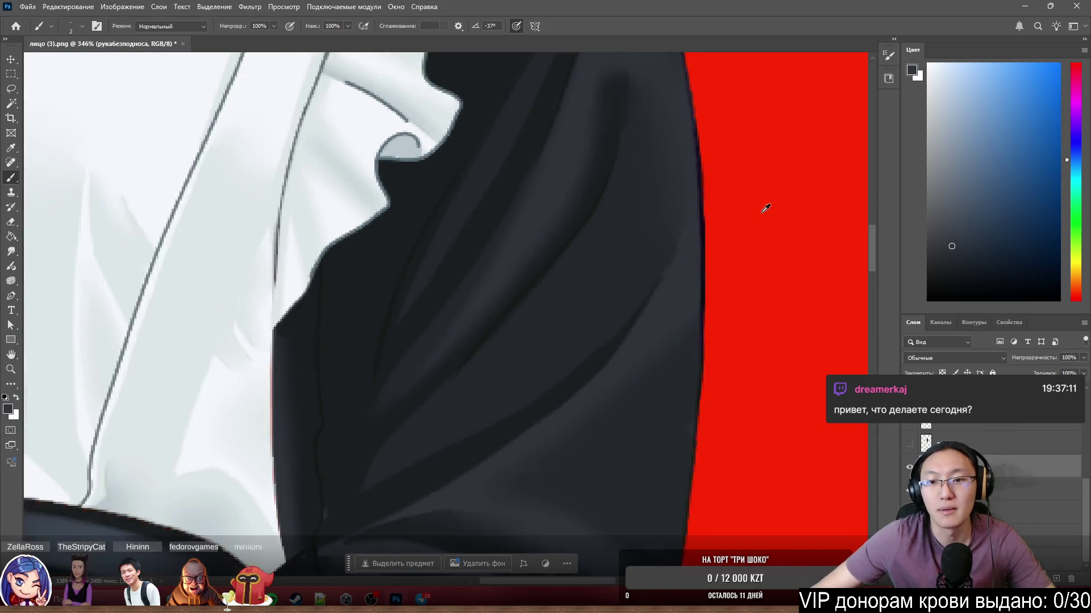
# Sample a dark sleeve colour and repaint the lower sleeve outline, resetting the colour to black.
pyautogui.scroll(2, 753, 210)
pyautogui.scroll(2, 751, 207)
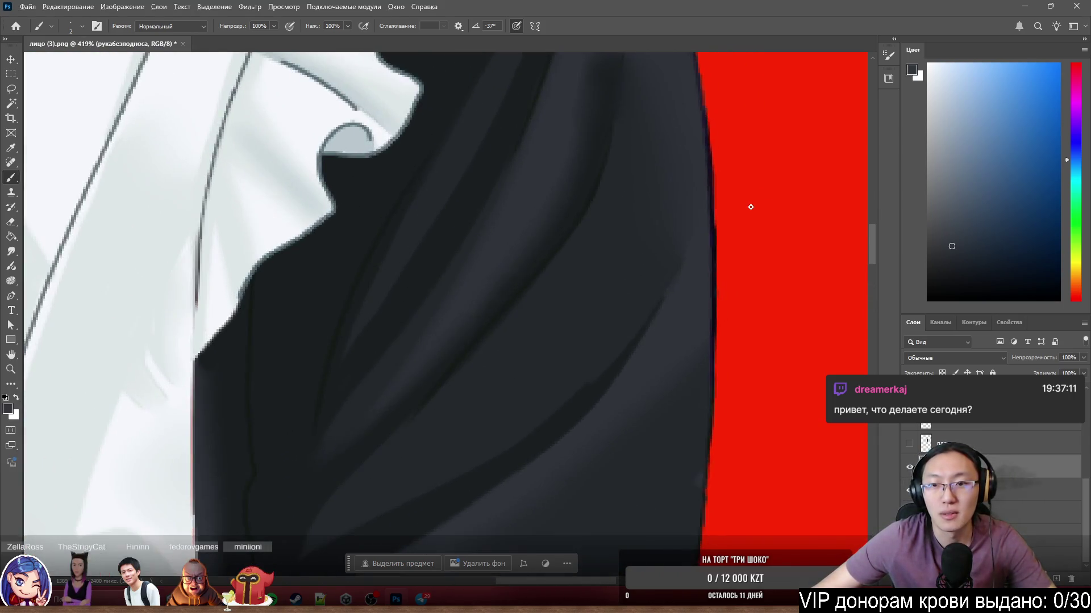
pyautogui.scroll(-4, 755, 207)
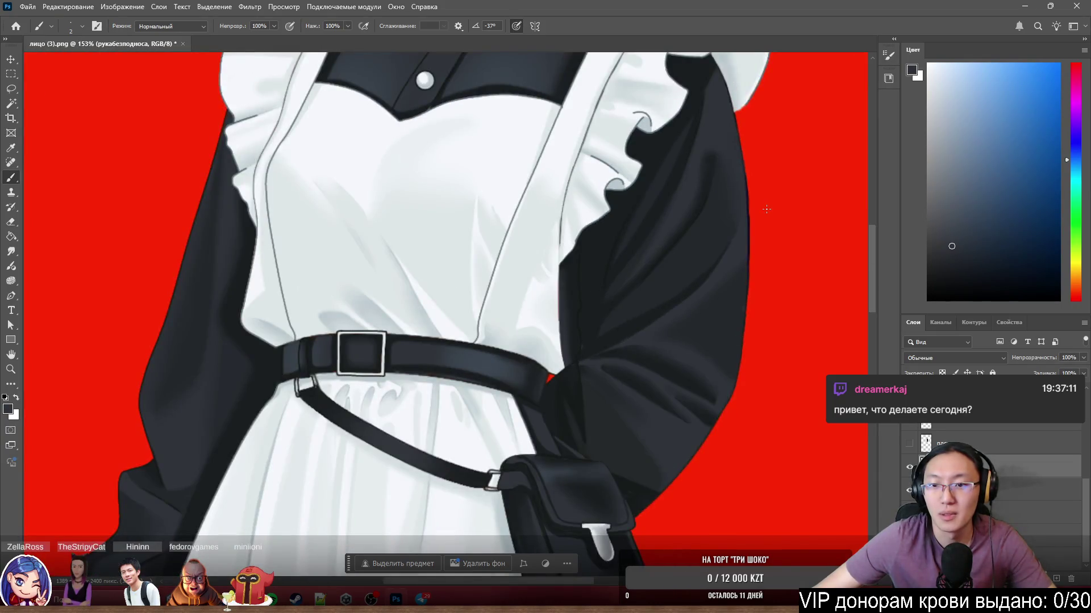
pyautogui.scroll(4, 754, 309)
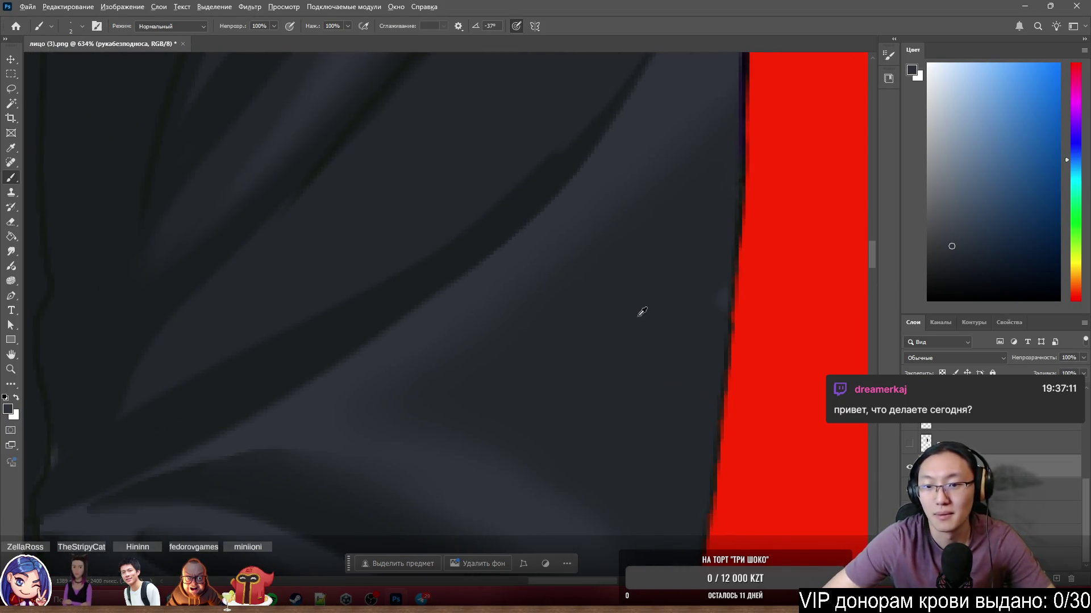
pyautogui.keyDown('alt'); pyautogui.click(713, 294); pyautogui.keyUp('alt')
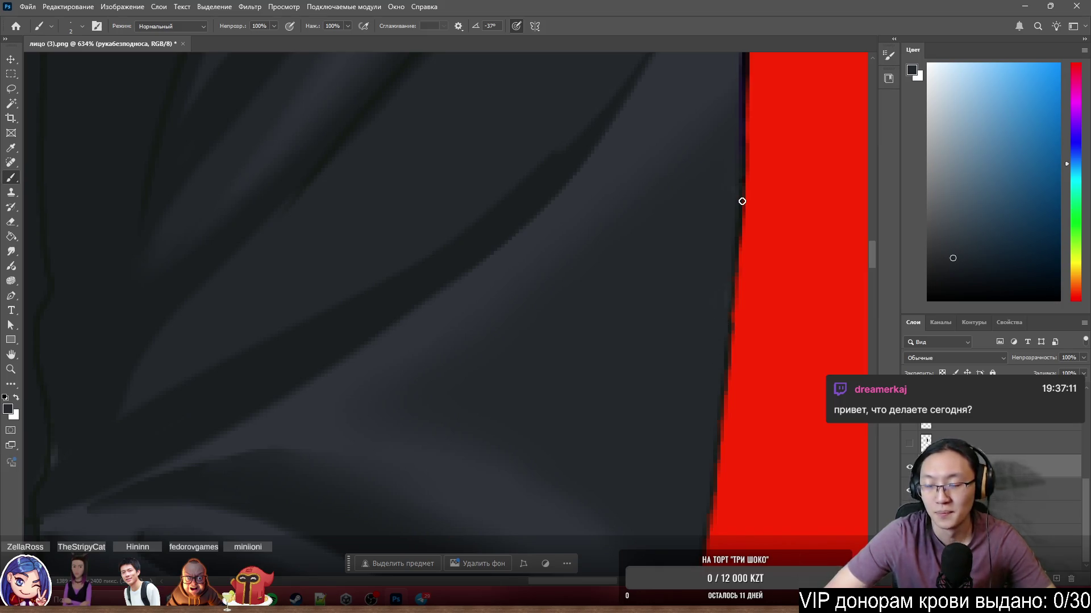
pyautogui.scroll(-2, 727, 230)
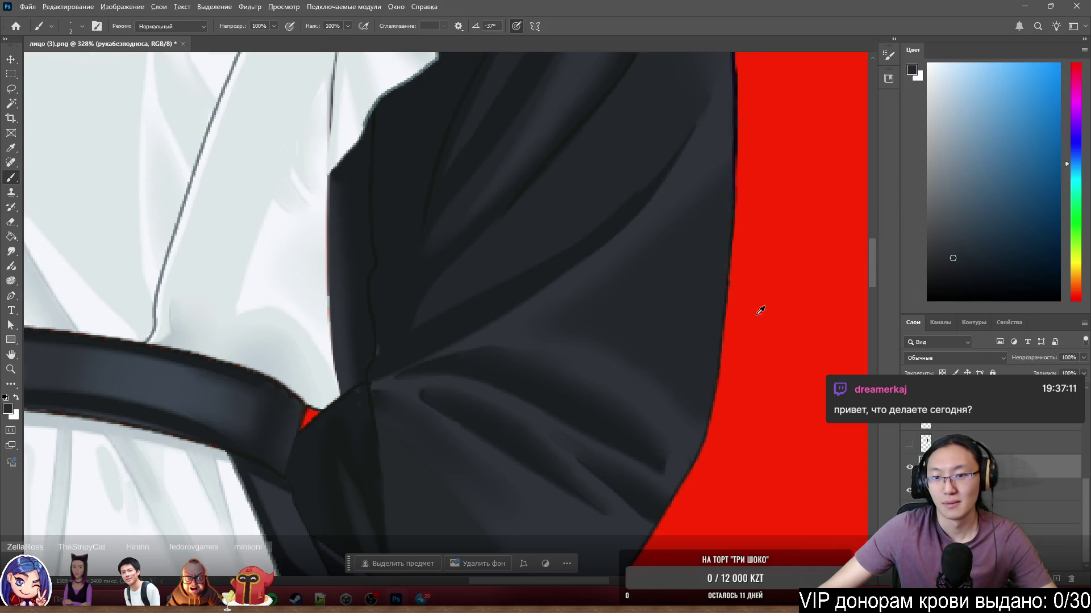
pyautogui.scroll(2, 761, 310)
pyautogui.press('e')
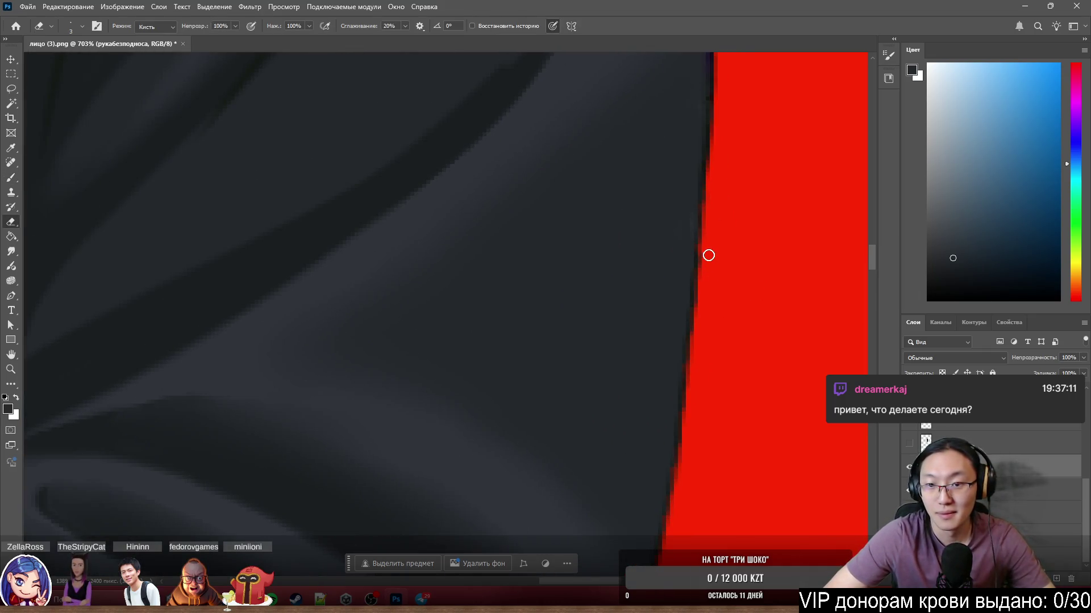
pyautogui.press('b')
pyautogui.press('d')
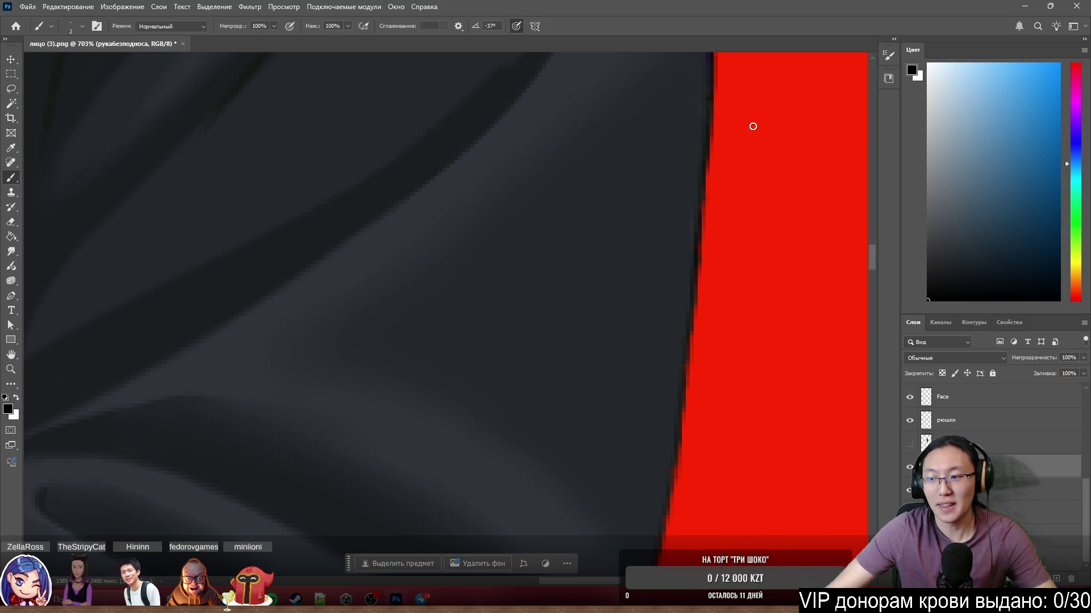
# Erase the remaining red fringe along the lower sleeve outline.
pyautogui.scroll(-5, 732, 176)
pyautogui.scroll(3, 731, 175)
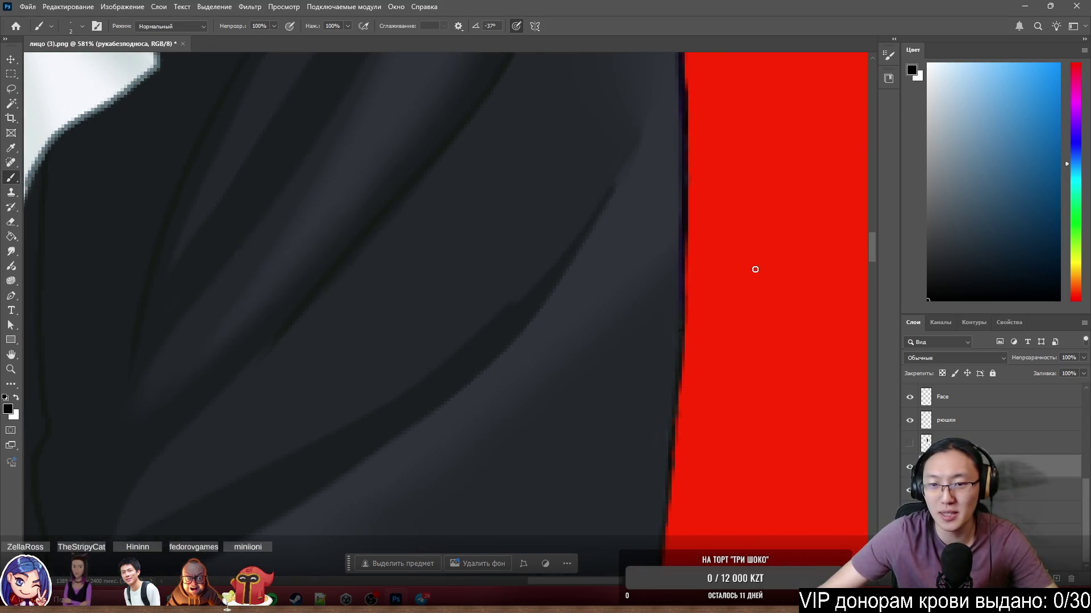
pyautogui.scroll(1, 732, 296)
pyautogui.press('e')
pyautogui.scroll(3, 721, 358)
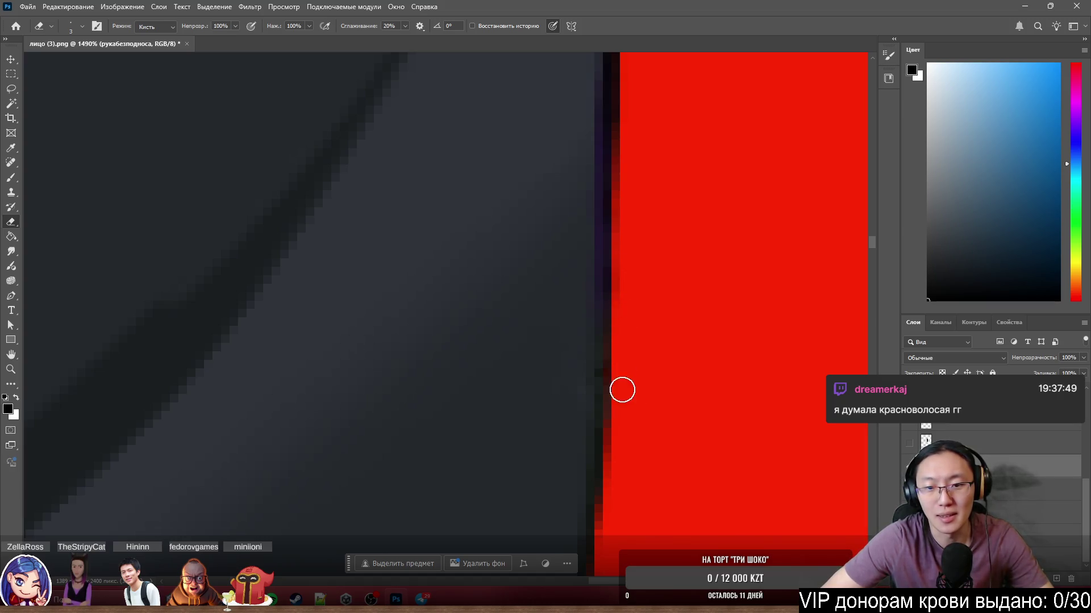
pyautogui.scroll(-4, 718, 302)
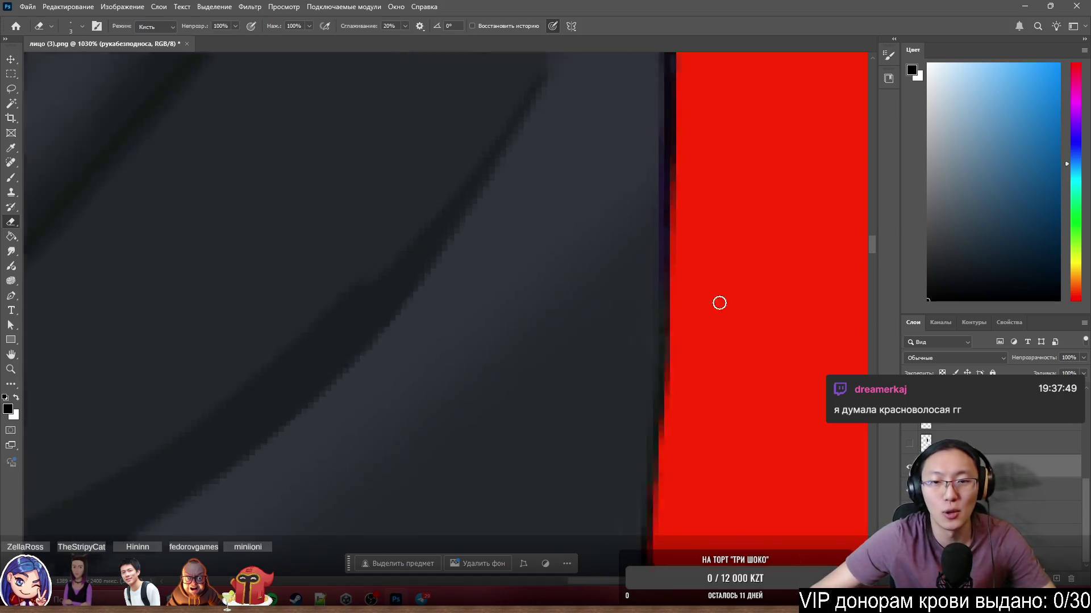
pyautogui.scroll(-4, 738, 277)
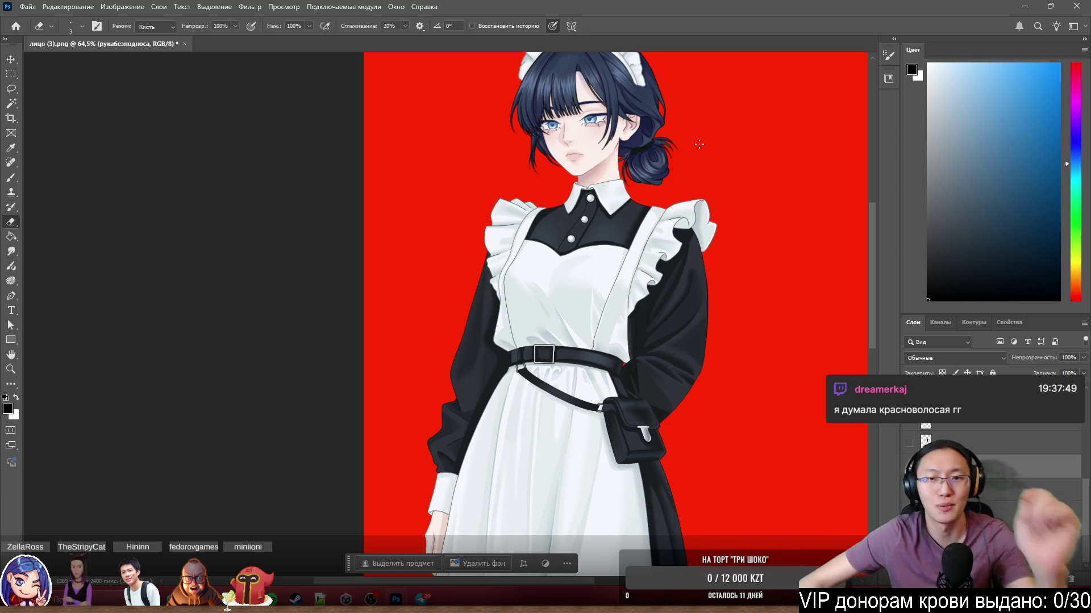
pyautogui.scroll(3, 595, 145)
pyautogui.scroll(5, 595, 145)
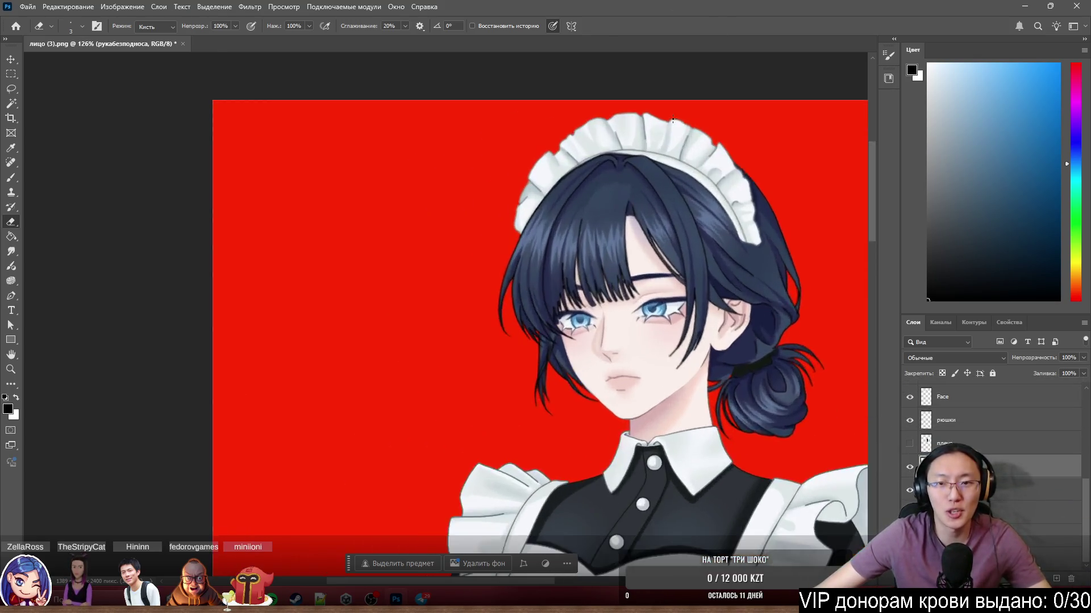
pyautogui.scroll(2, 694, 164)
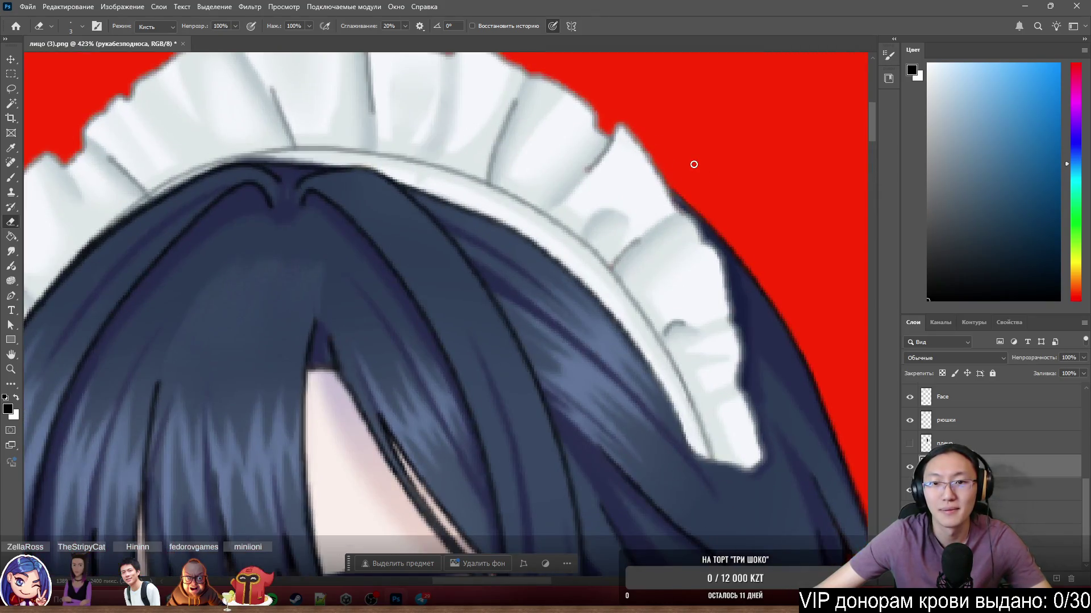
pyautogui.scroll(-4, 693, 164)
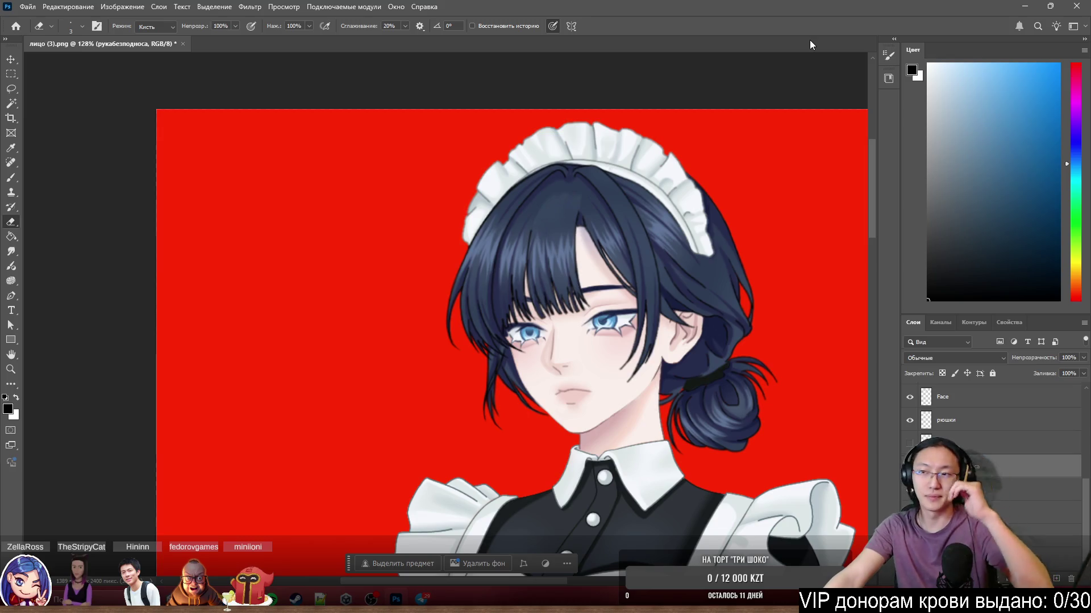
pyautogui.scroll(-3, 815, 32)
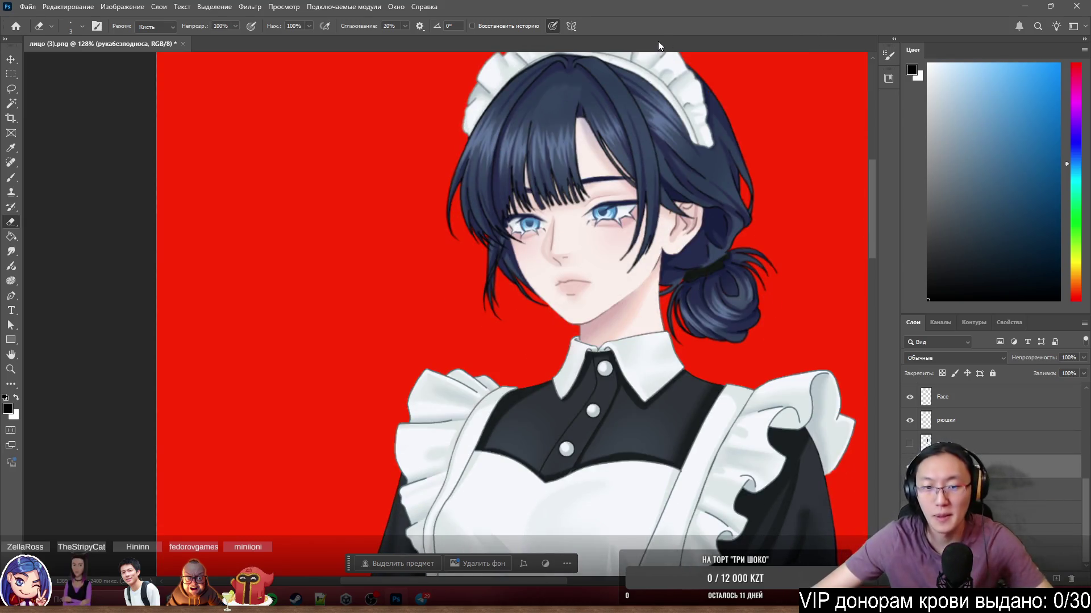
pyautogui.scroll(-4, 599, 117)
pyautogui.scroll(3, 670, 344)
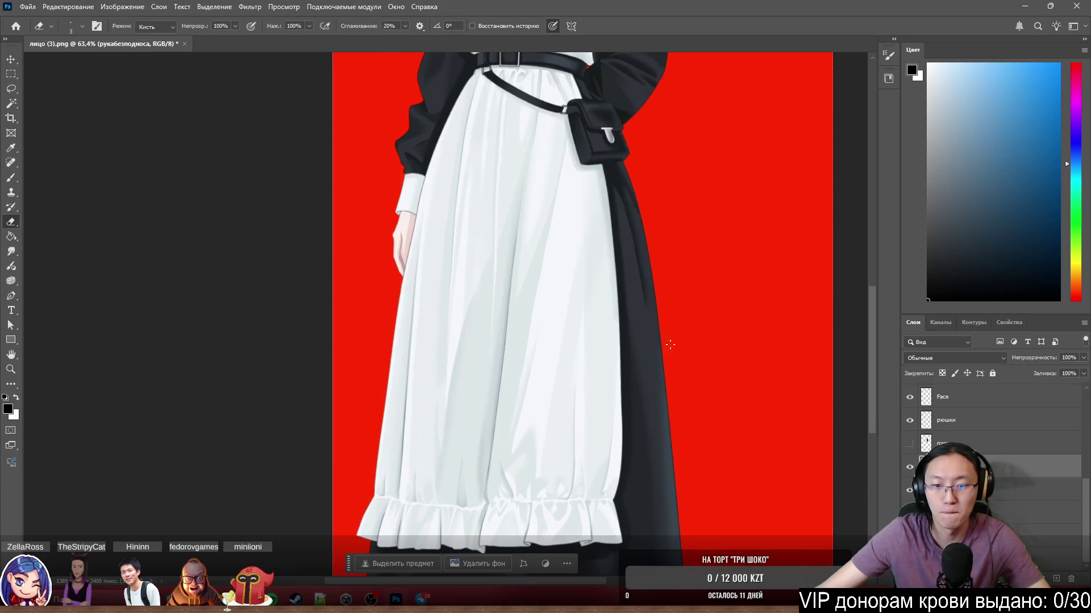
pyautogui.scroll(5, 670, 344)
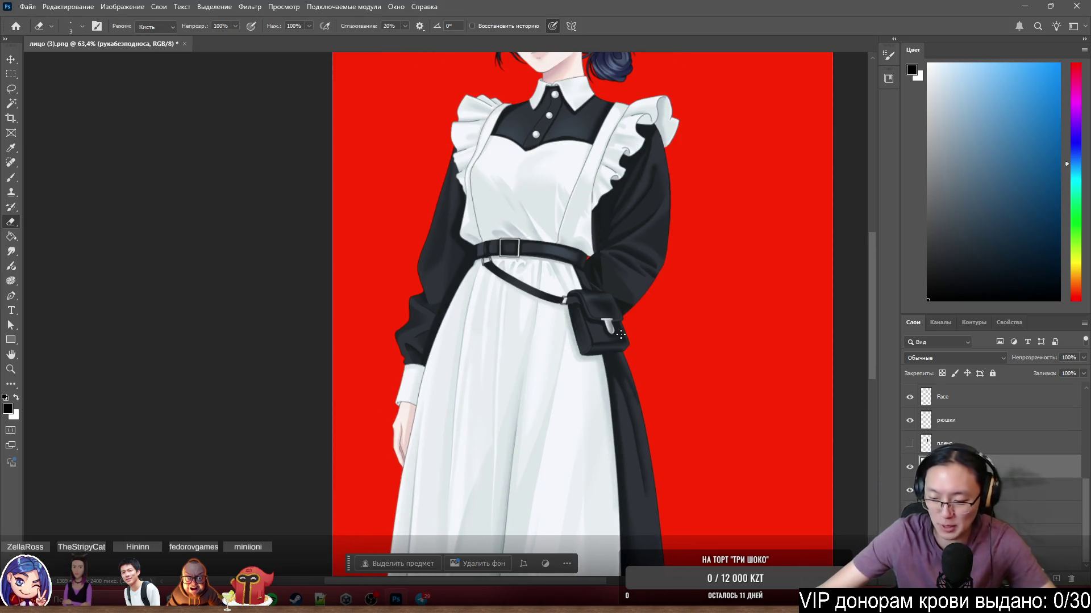
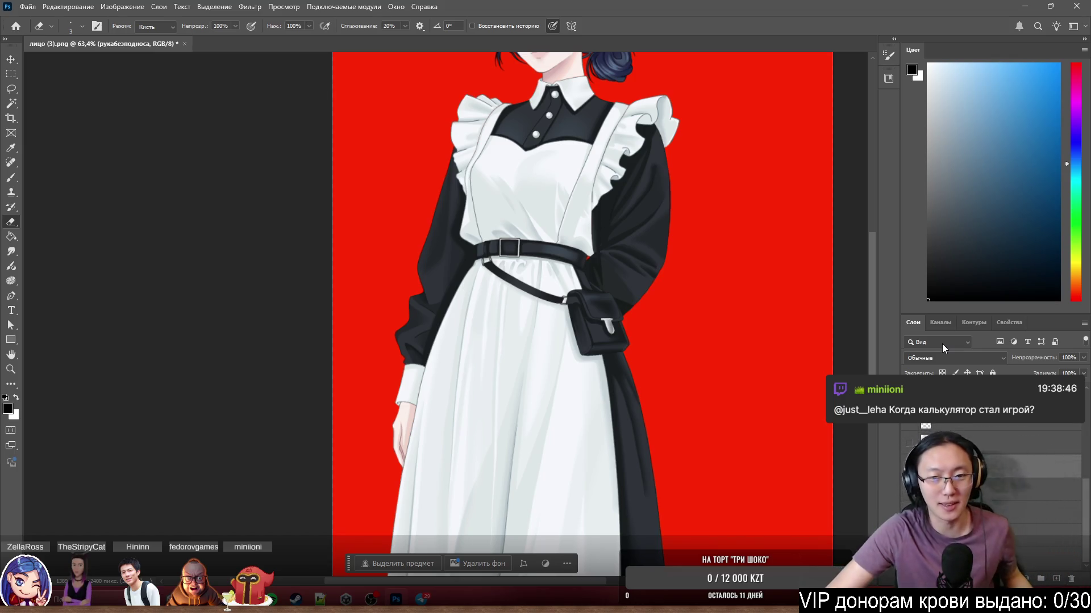
# Nudge the side-hair layer slightly right so it sits better against the face.
pyautogui.scroll(-3, 640, 271)
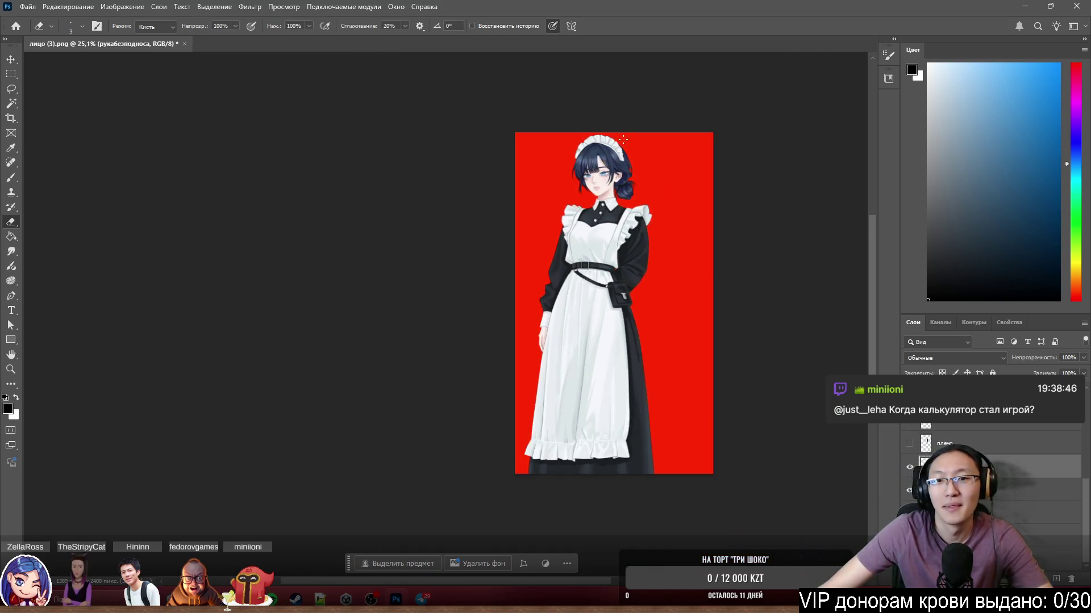
pyautogui.scroll(8, 657, 193)
pyautogui.scroll(-2, 657, 193)
pyautogui.scroll(3, 652, 189)
pyautogui.scroll(-7, 643, 151)
pyautogui.scroll(-2, 612, 187)
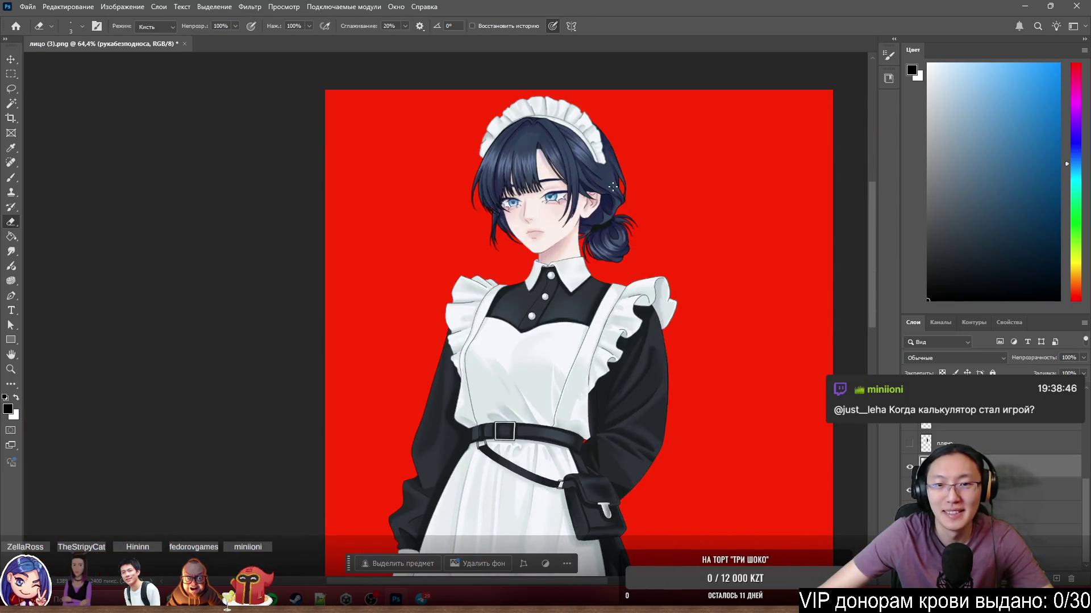
pyautogui.scroll(-3, 613, 187)
pyautogui.scroll(3, 607, 176)
pyautogui.scroll(-1, 603, 164)
pyautogui.scroll(6, 601, 165)
pyautogui.keyDown('ctrl'); pyautogui.click(658, 315); pyautogui.keyUp('ctrl')
pyautogui.moveTo(562, 215)
pyautogui.mouseDown()
pyautogui.moveTo(585, 218)
pyautogui.moveTo(556, 209)
pyautogui.moveTo(571, 217)
pyautogui.mouseUp()
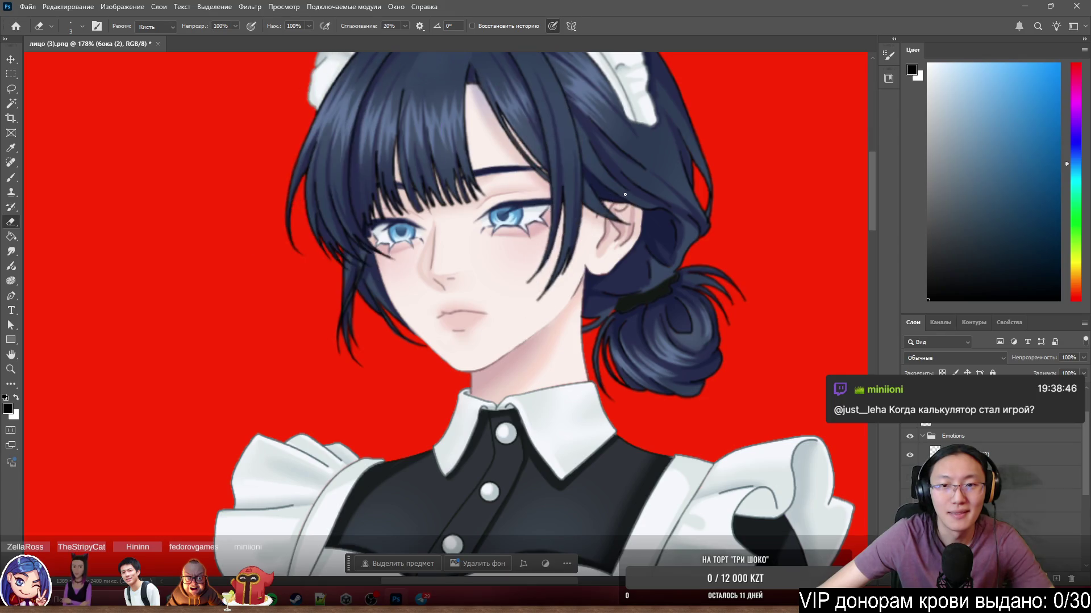
# Shift the main hair layer основа up and right to realign the hair and headband.
pyautogui.scroll(5, 574, 227)
pyautogui.keyDown('ctrl'); pyautogui.click(452, 283); pyautogui.keyUp('ctrl')
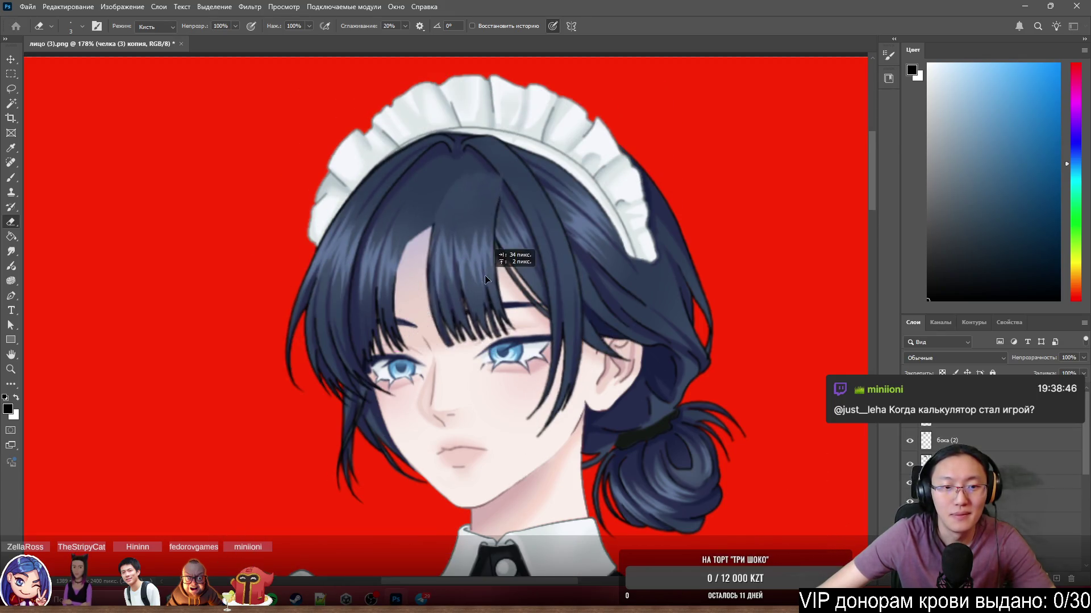
pyautogui.moveTo(358, 326); pyautogui.dragTo(364, 314)
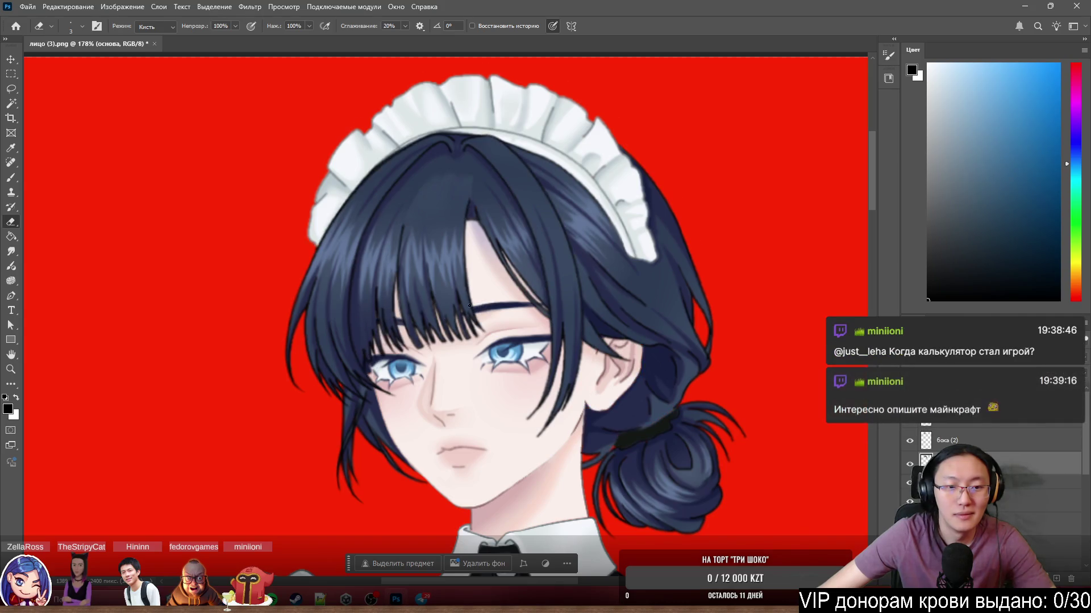
pyautogui.scroll(3, 341, 352)
pyautogui.moveTo(432, 272)
pyautogui.mouseDown()
pyautogui.moveTo(477, 250)
pyautogui.moveTo(423, 270)
pyautogui.moveTo(434, 224)
pyautogui.moveTo(426, 247)
pyautogui.mouseUp()
pyautogui.scroll(2, 423, 266)
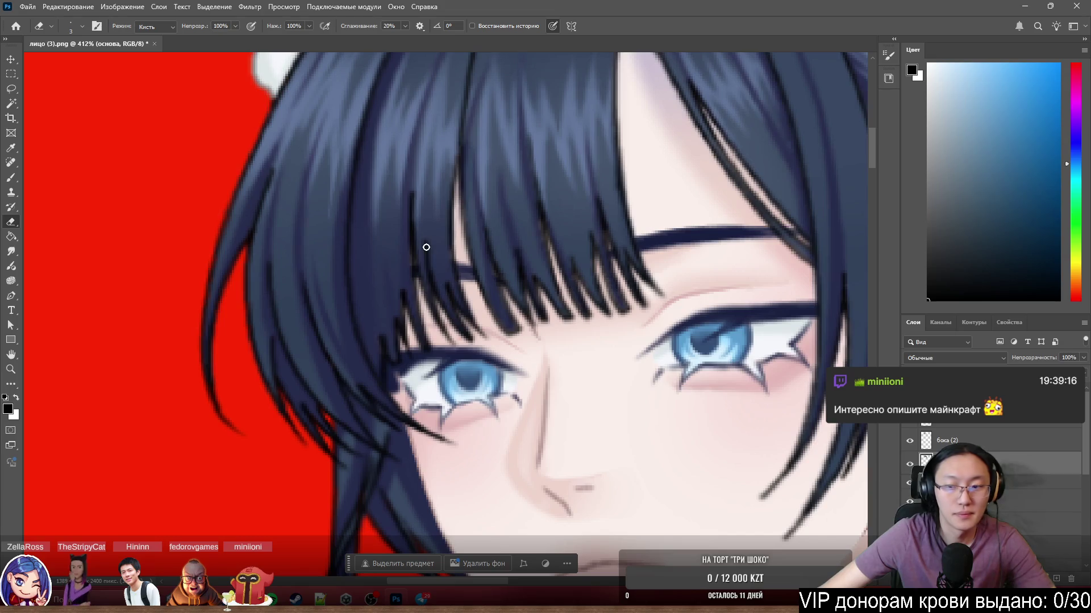
# Solo the основа layer so only the main hair shows on transparency.
pyautogui.keyDown('alt'); pyautogui.click(909, 464); pyautogui.keyUp('alt')
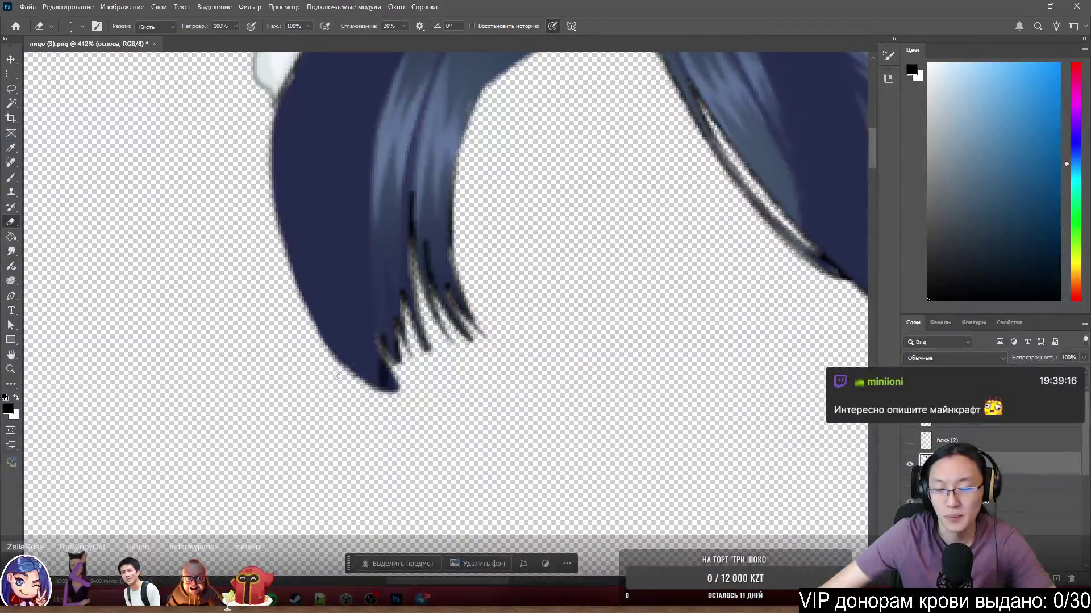
pyautogui.scroll(1, 319, 382)
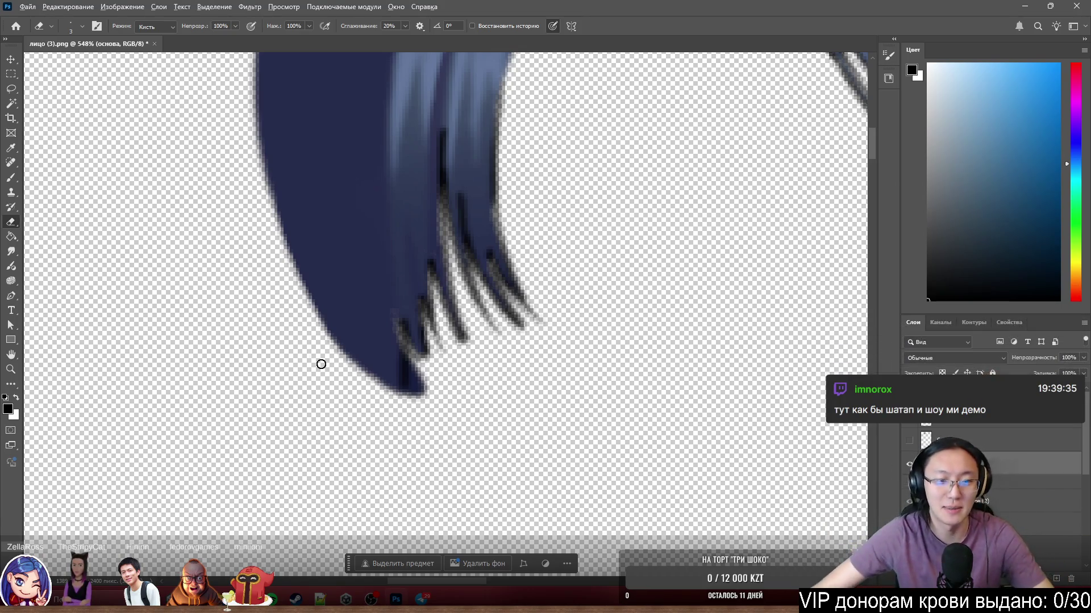
pyautogui.scroll(1, 418, 357)
pyautogui.scroll(1, 418, 357)
# Paint a darker navy edge along the lower strand tip and erase its stray pixels.
pyautogui.press('b')
pyautogui.keyDown('alt'); pyautogui.click(363, 288); pyautogui.keyUp('alt')
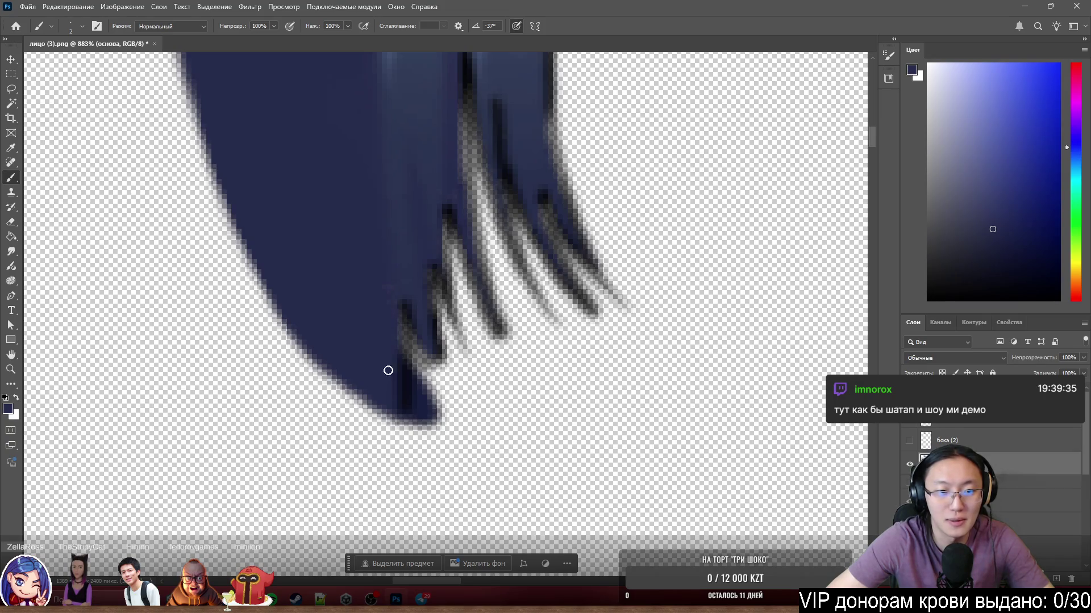
pyautogui.keyDown('alt'); pyautogui.click(404, 377); pyautogui.keyUp('alt')
pyautogui.moveTo(398, 316)
pyautogui.mouseDown()
pyautogui.moveTo(404, 365)
pyautogui.moveTo(429, 408)
pyautogui.moveTo(426, 390)
pyautogui.moveTo(438, 433)
pyautogui.mouseUp()
pyautogui.press('e')
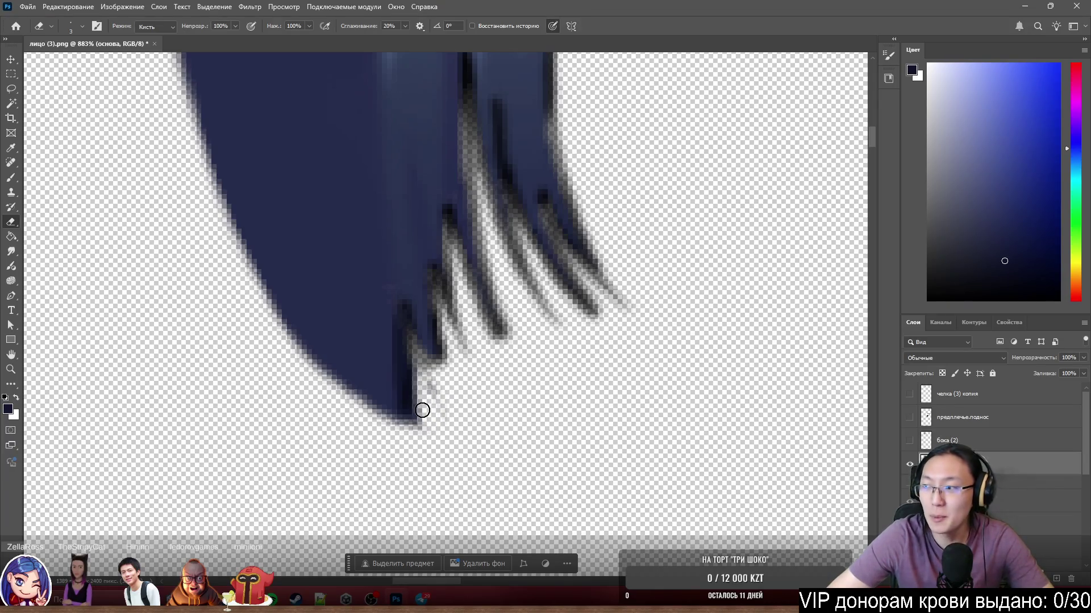
pyautogui.press('b')
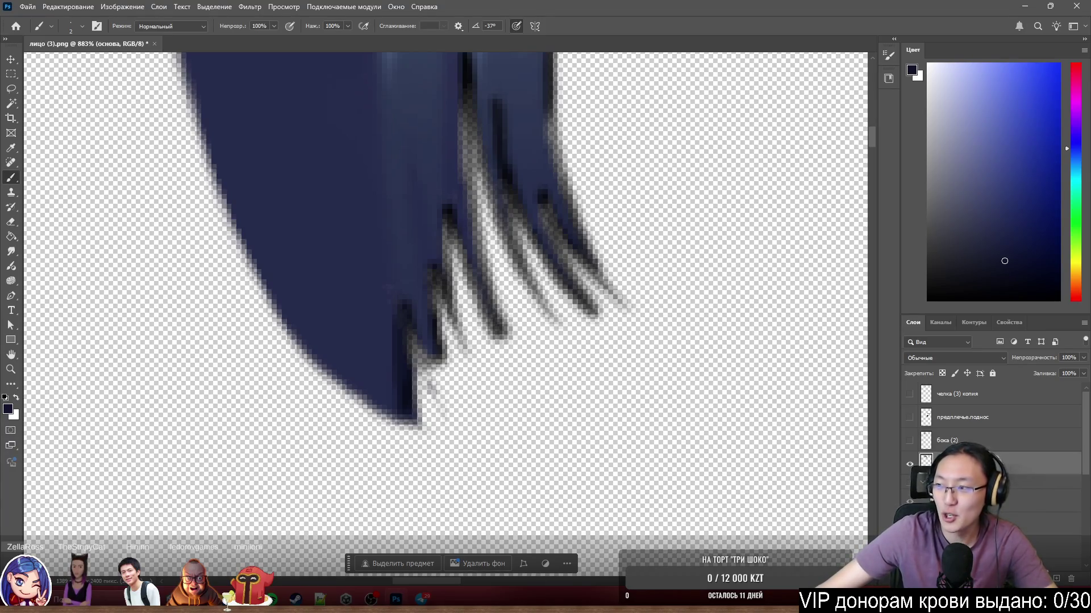
pyautogui.press('e')
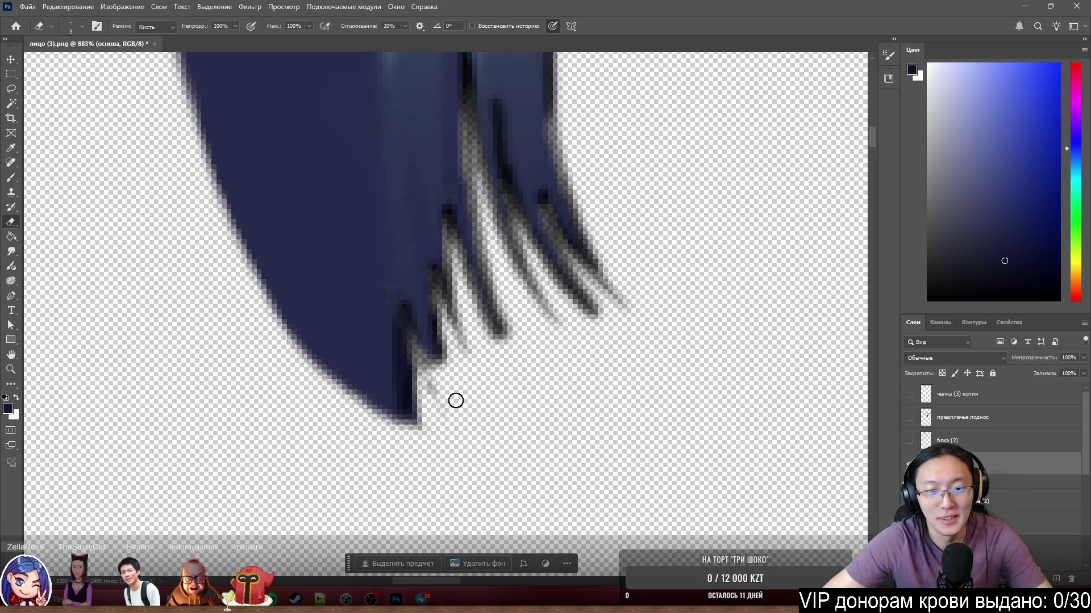
pyautogui.moveTo(428, 392)
pyautogui.mouseDown()
pyautogui.moveTo(421, 418)
pyautogui.moveTo(413, 340)
pyautogui.moveTo(441, 401)
pyautogui.mouseUp()
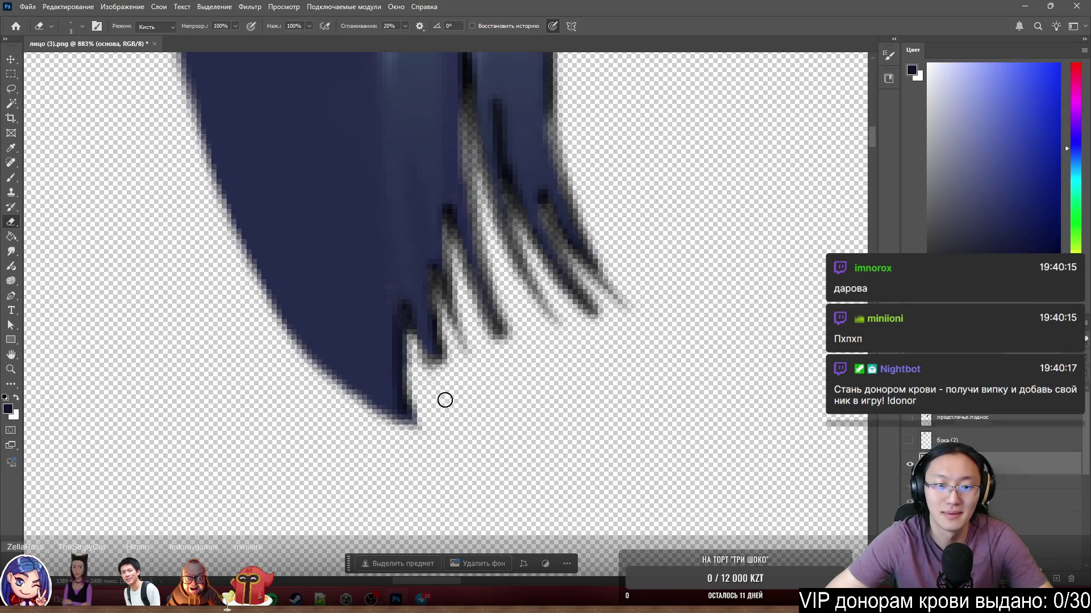
pyautogui.press('b')
pyautogui.keyDown('alt'); pyautogui.click(380, 281); pyautogui.keyUp('alt')
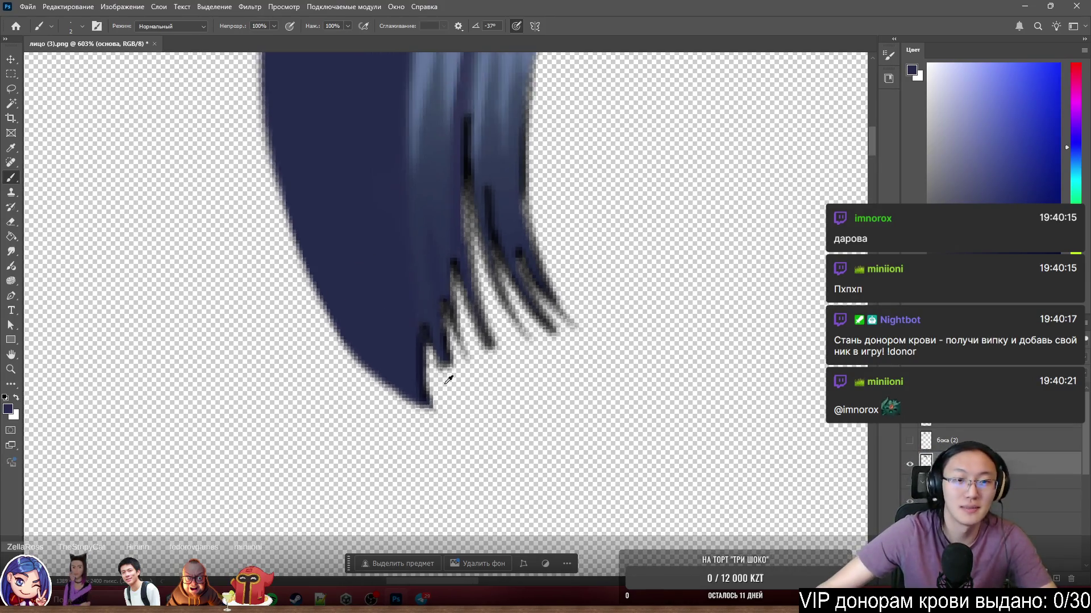
pyautogui.keyDown('alt'); pyautogui.scroll(-5, 420, 353); pyautogui.keyUp('alt')
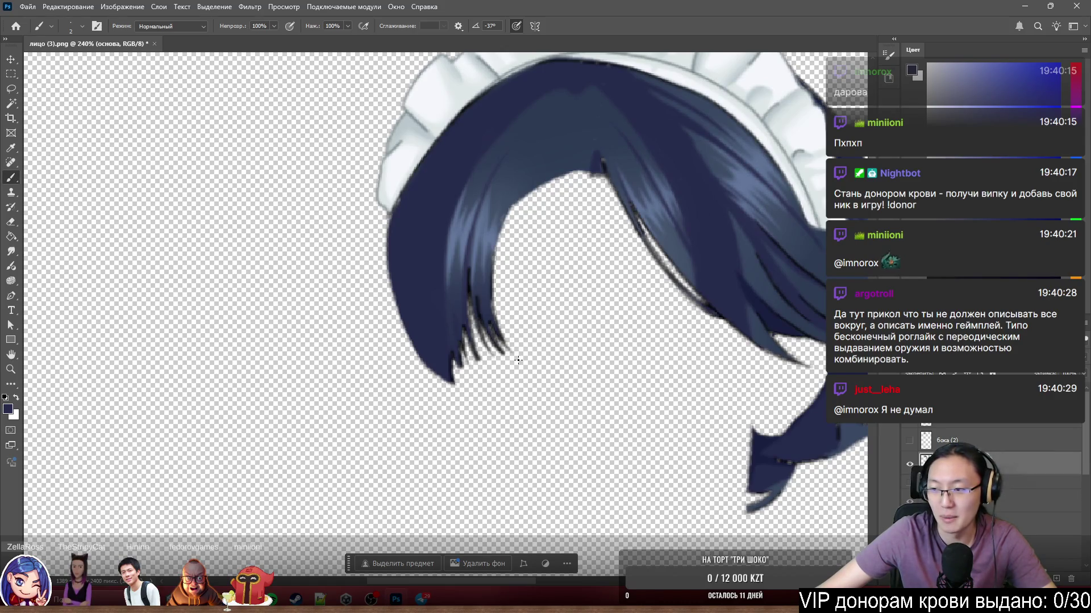
# Add a layer, set black paint at brush size 32, and undo a stray dab on основа.
pyautogui.scroll(-2, 327, 348)
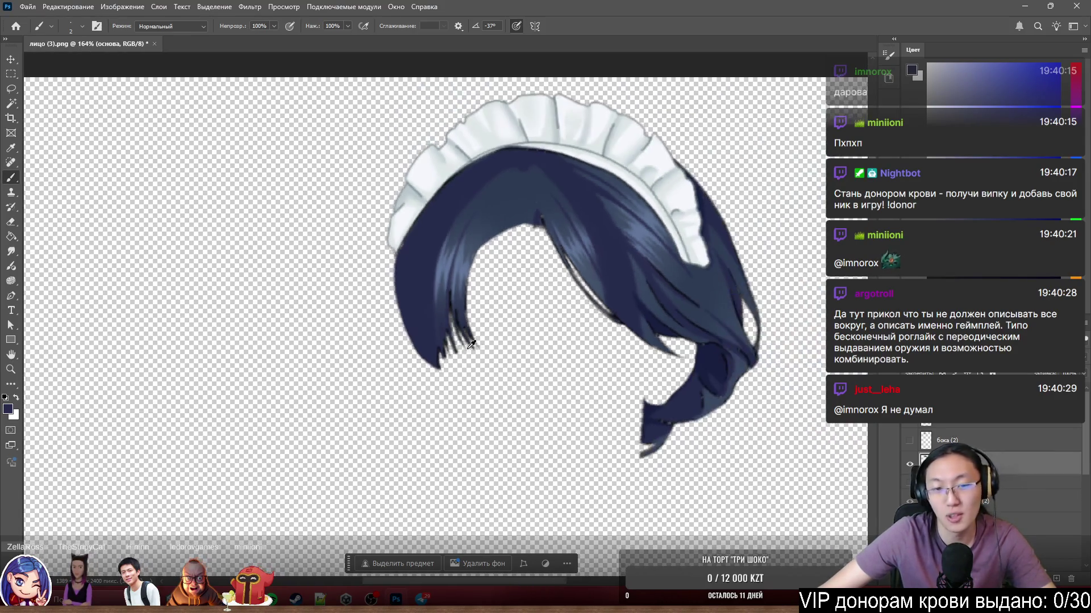
pyautogui.scroll(2, 519, 177)
pyautogui.scroll(-1, 518, 176)
pyautogui.scroll(-1, 518, 176)
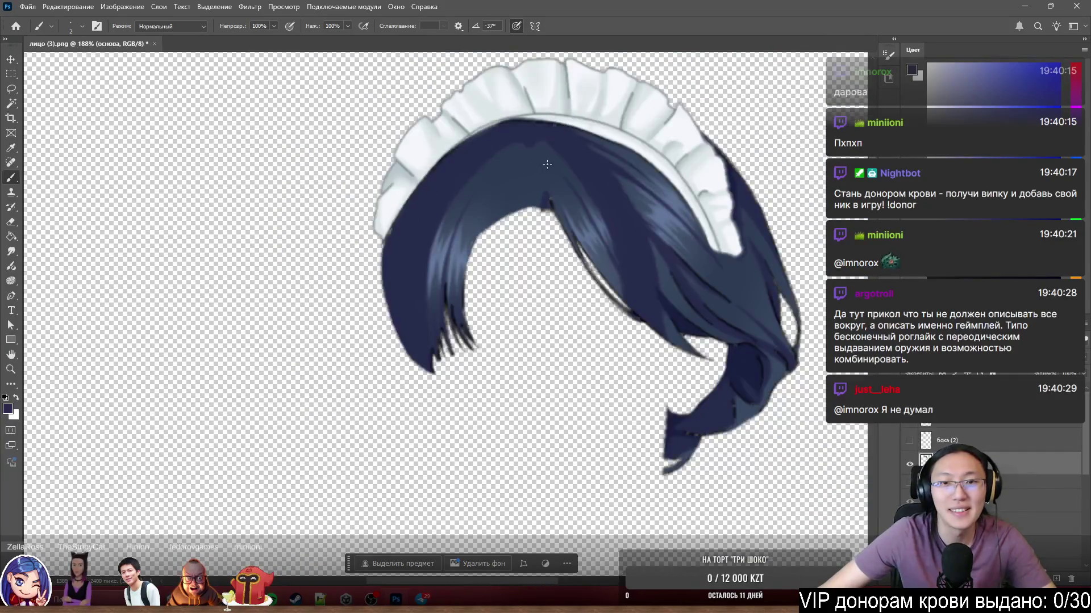
pyautogui.scroll(5, 461, 165)
pyautogui.scroll(-2, 566, 244)
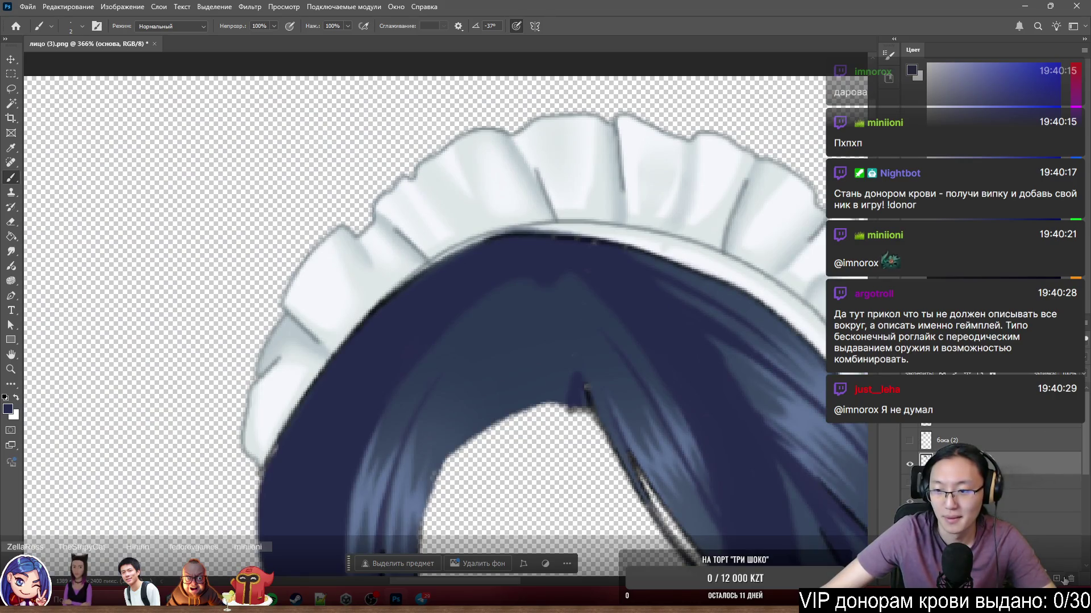
pyautogui.click(1056, 580)
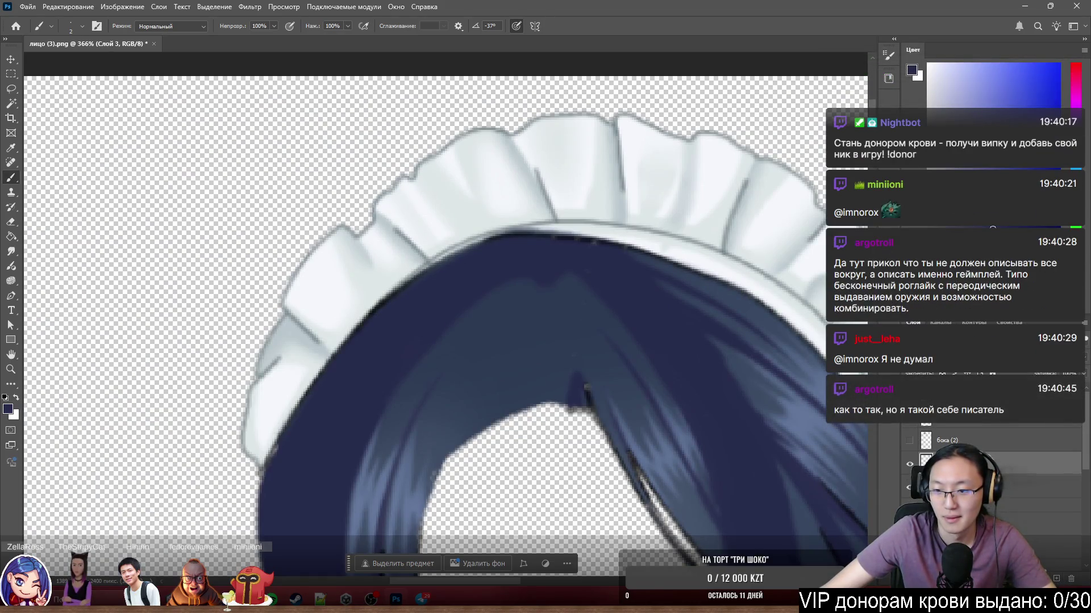
pyautogui.press('d')
pyautogui.press(']')
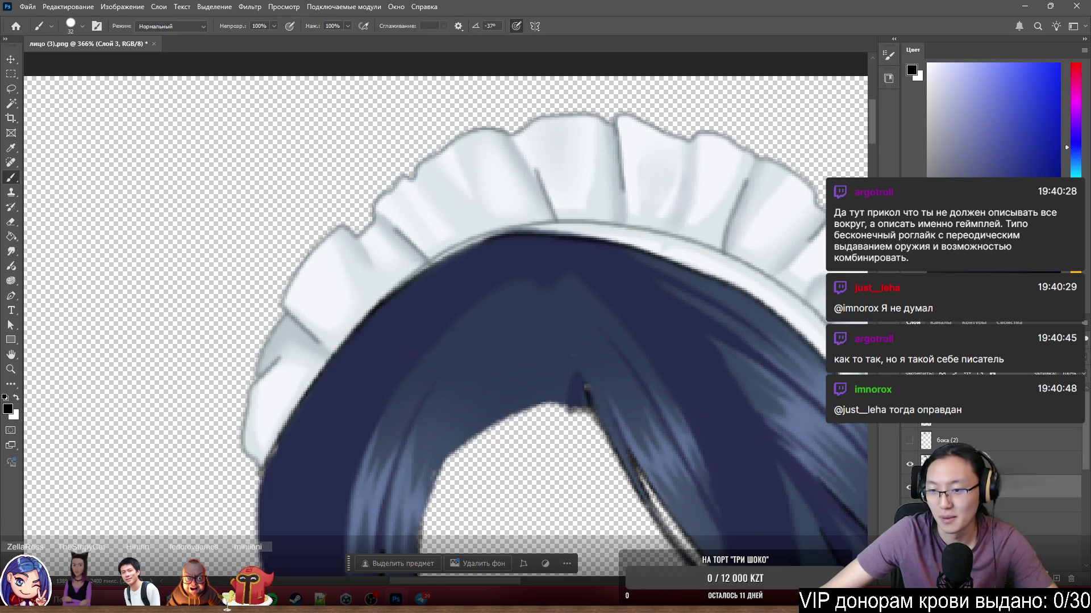
pyautogui.click(965, 463)
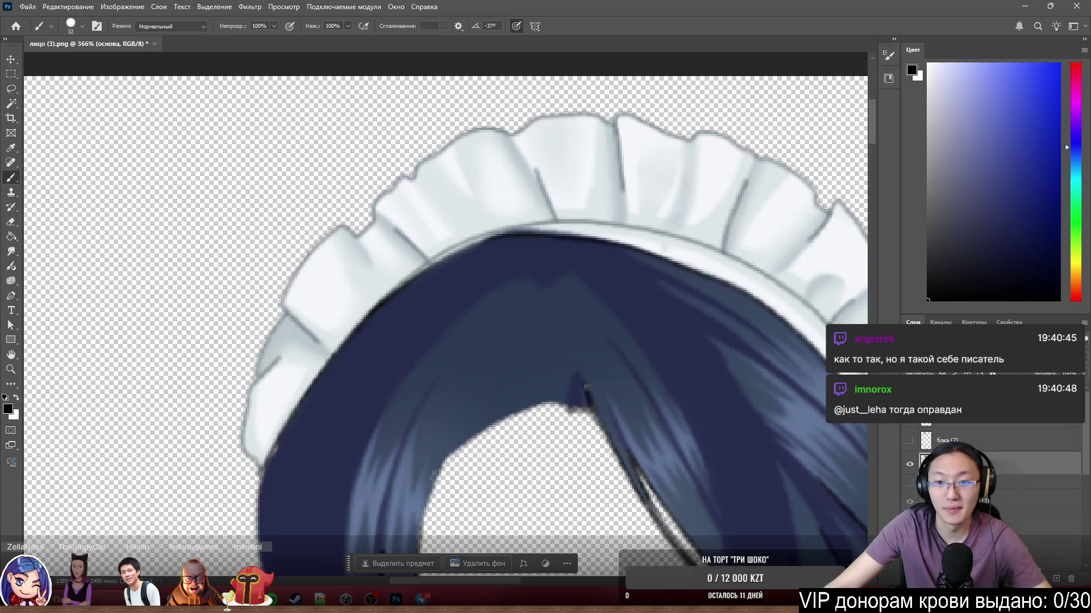
pyautogui.scroll(-3, 449, 431)
pyautogui.scroll(5, 449, 432)
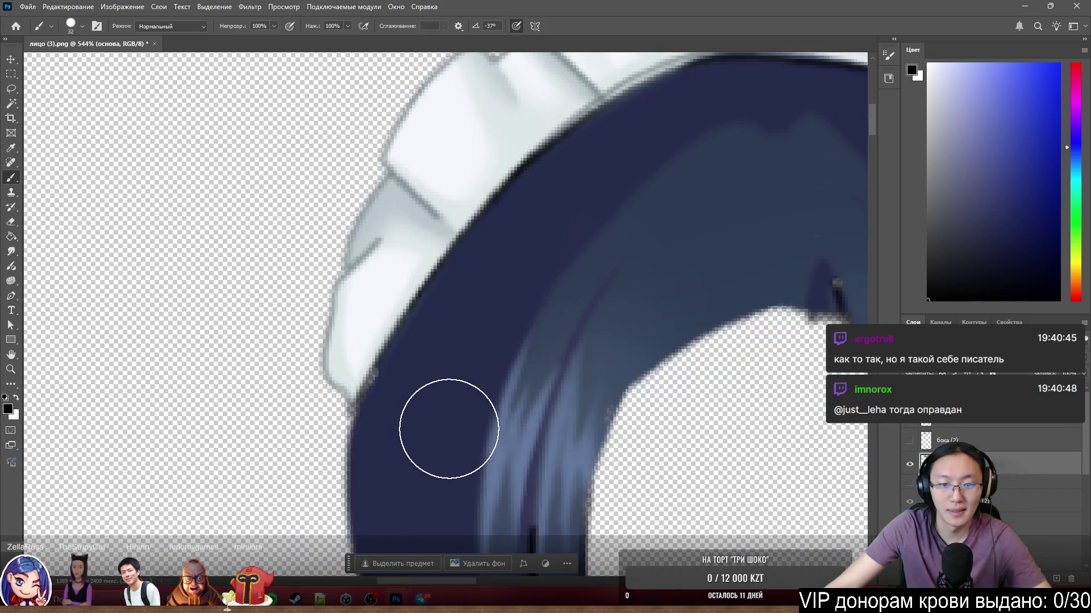
pyautogui.click(411, 395)
pyautogui.hotkey('ctrl', 'z')
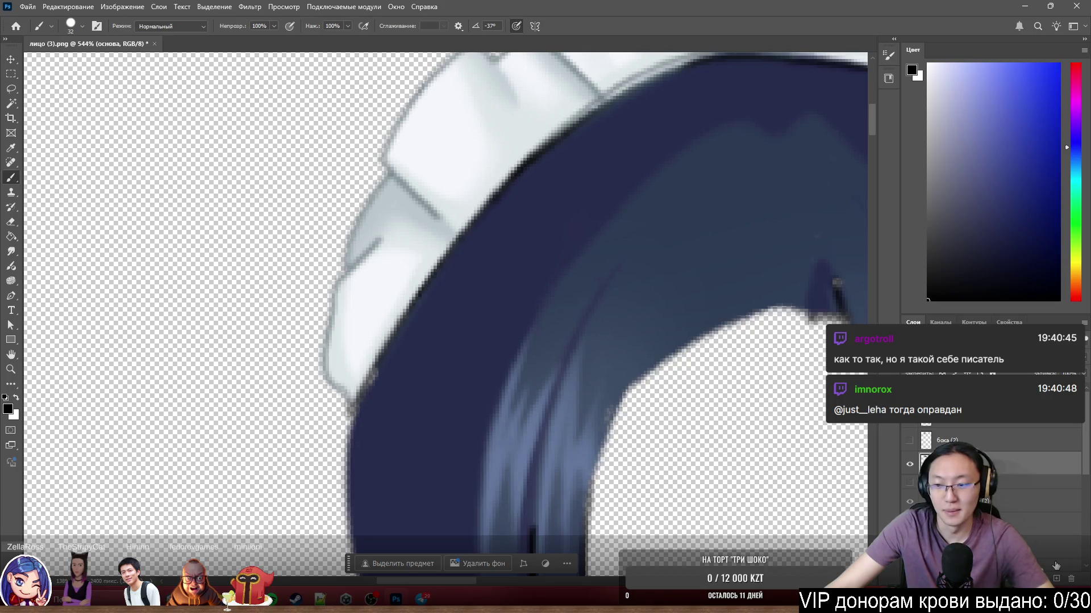
# Add the empty layer Слой 3 for touch-ups and zoom in on the hair under the headband.
pyautogui.click(1056, 577)
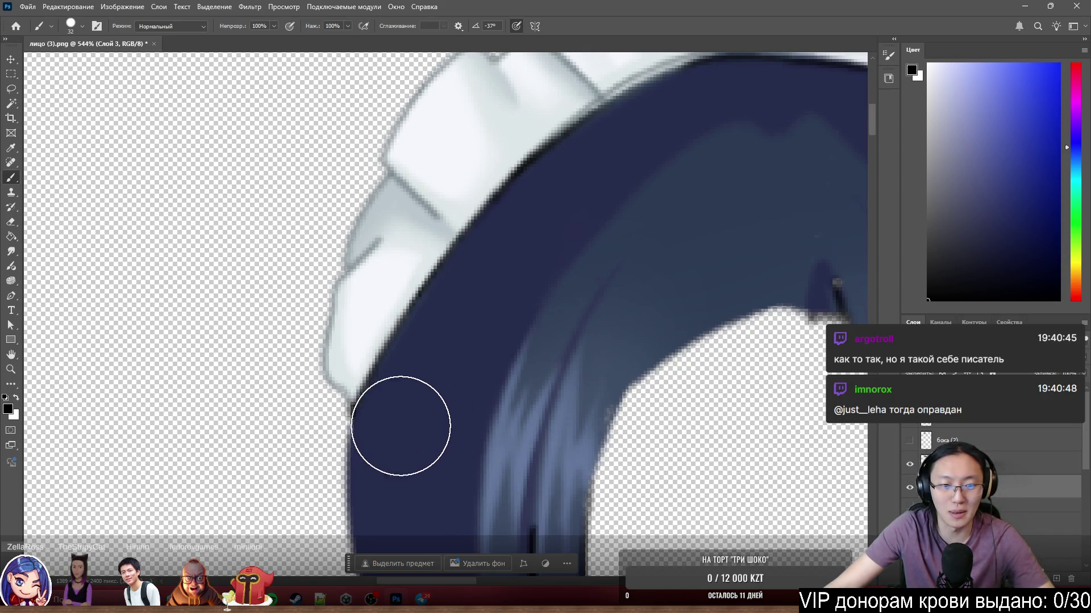
pyautogui.scroll(-5, 538, 241)
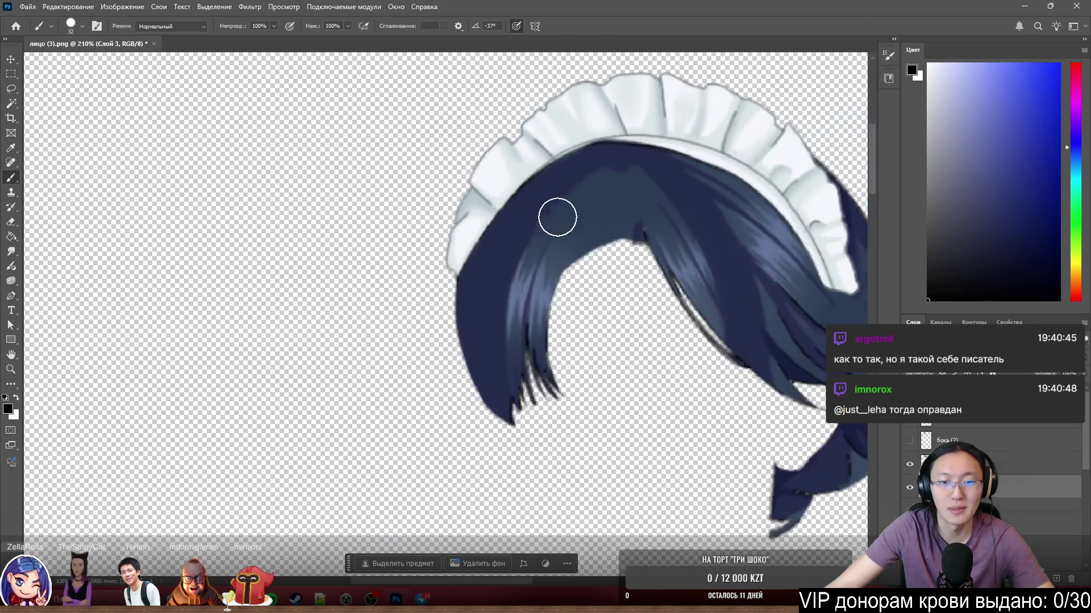
pyautogui.scroll(5, 706, 182)
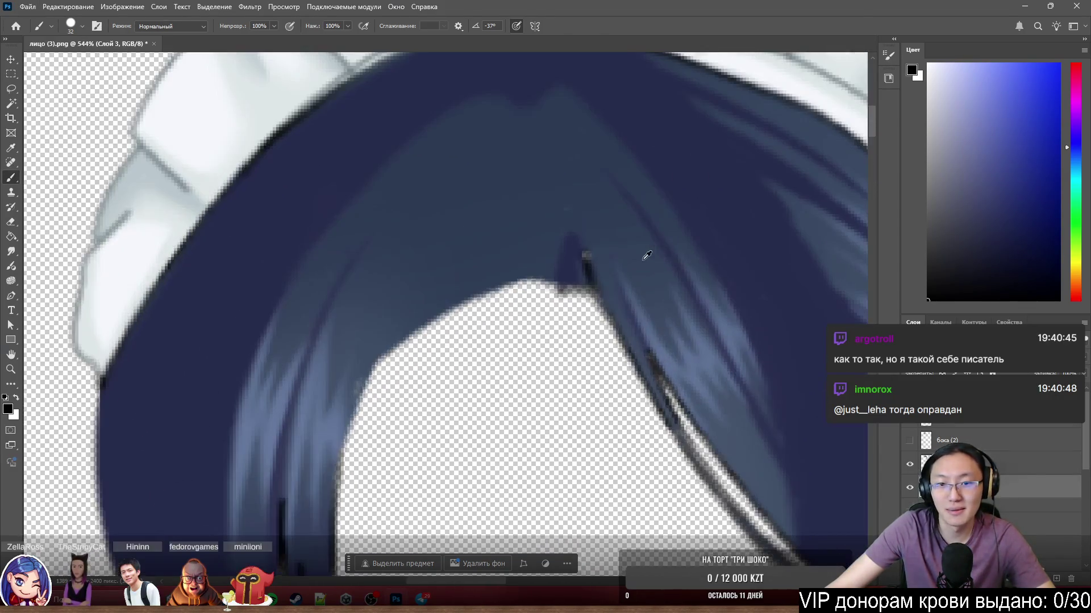
pyautogui.scroll(-3, 522, 169)
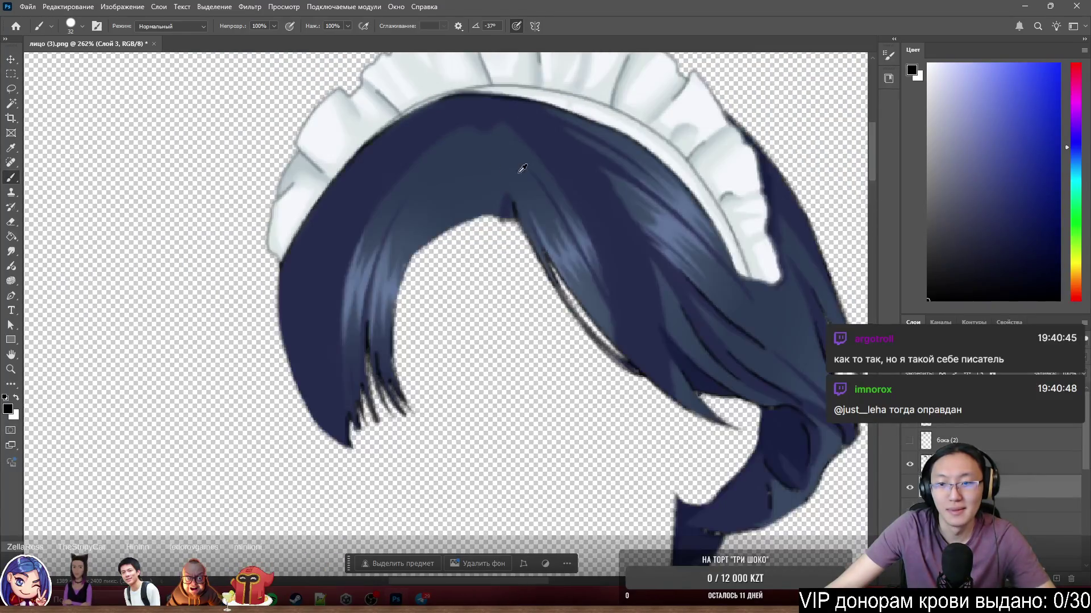
pyautogui.scroll(-2, 713, 265)
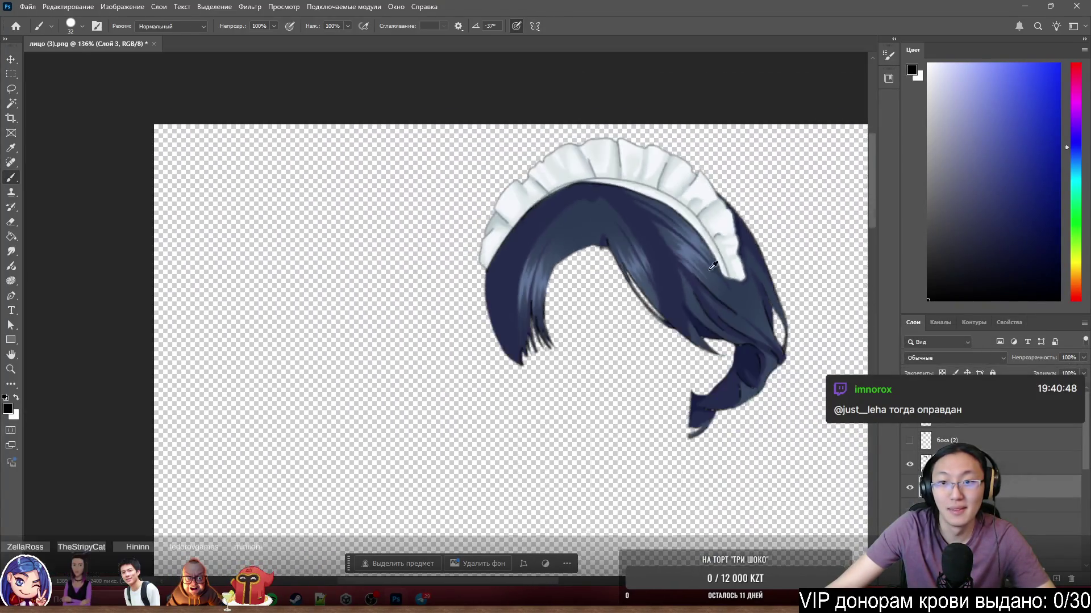
pyautogui.scroll(4, 713, 265)
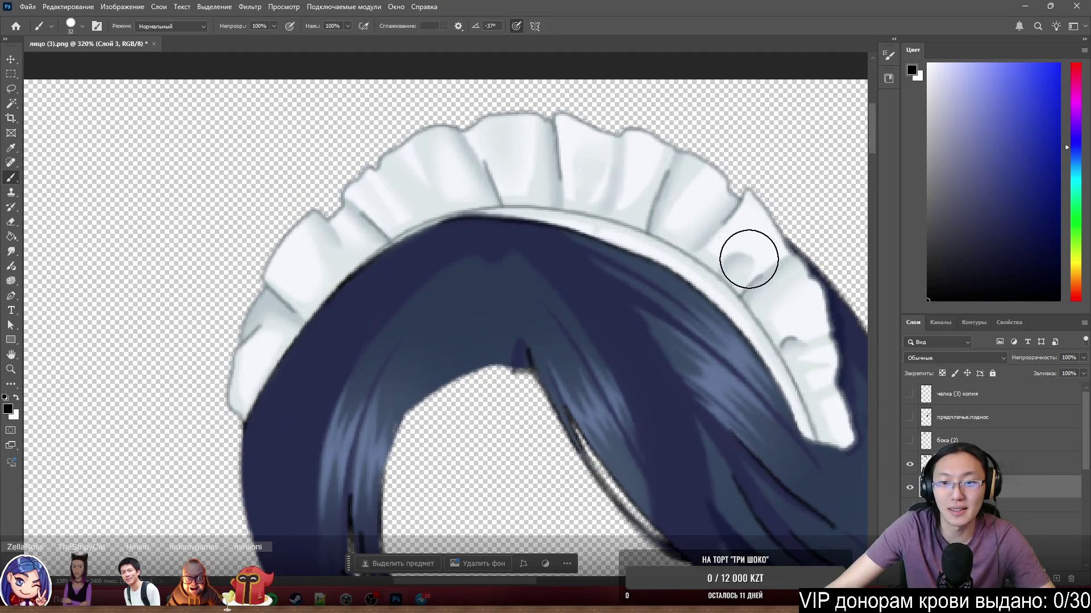
pyautogui.hscroll(2, 749, 259)
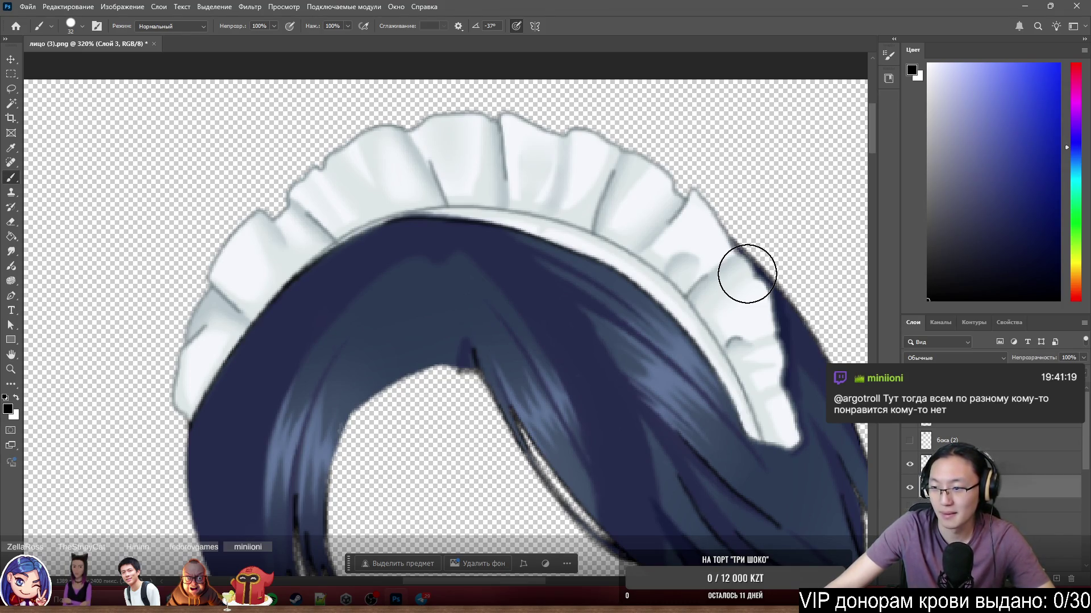
# Reselect основа with the Eraser, turn the red background layer back on, and zoom out to the full maid.
pyautogui.click(1018, 473)
pyautogui.press('e')
pyautogui.scroll(-2, 1026, 496)
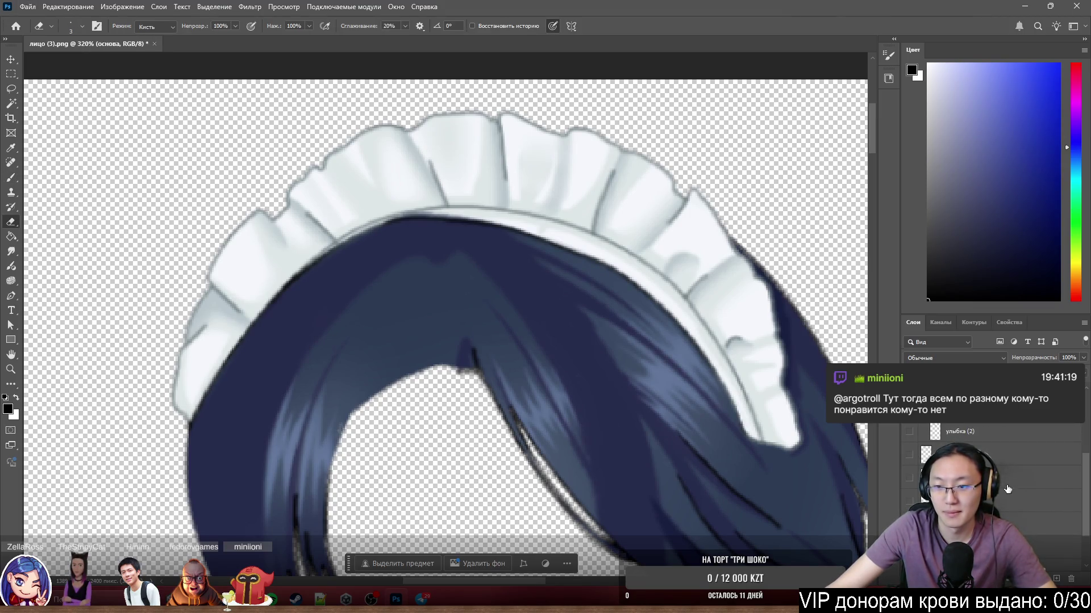
pyautogui.click(909, 479)
pyautogui.scroll(-5, 641, 367)
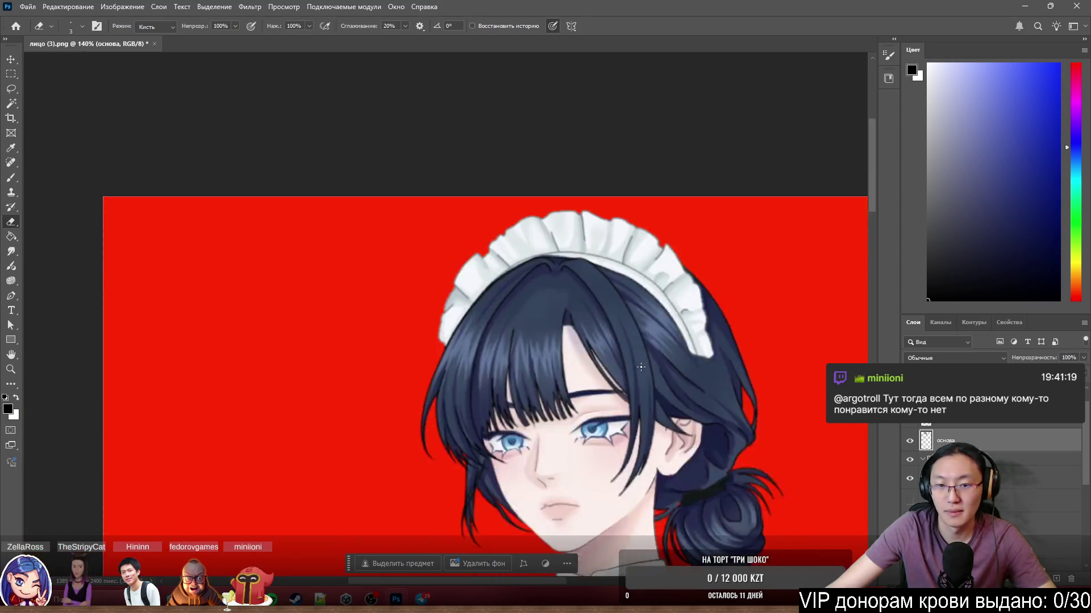
pyautogui.scroll(-3, 641, 367)
pyautogui.scroll(-8, 708, 329)
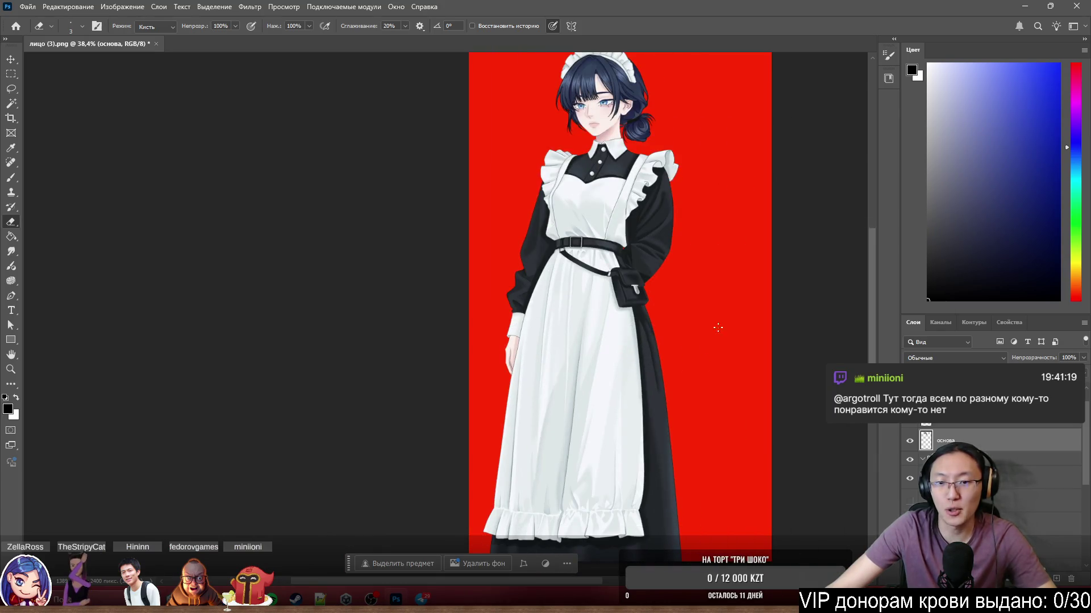
pyautogui.scroll(4, 738, 318)
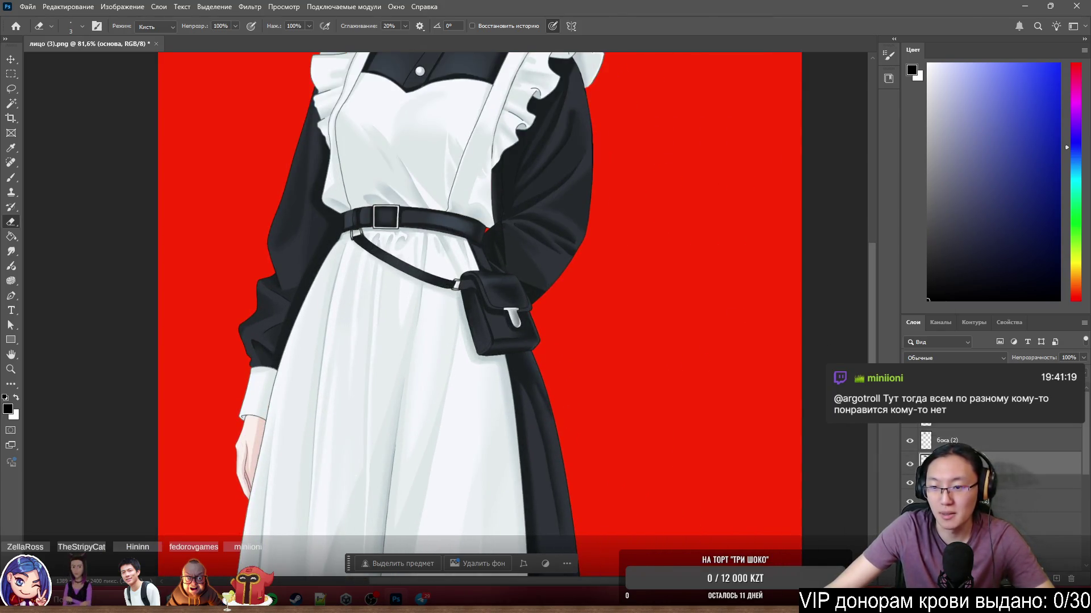
pyautogui.scroll(5, 546, 336)
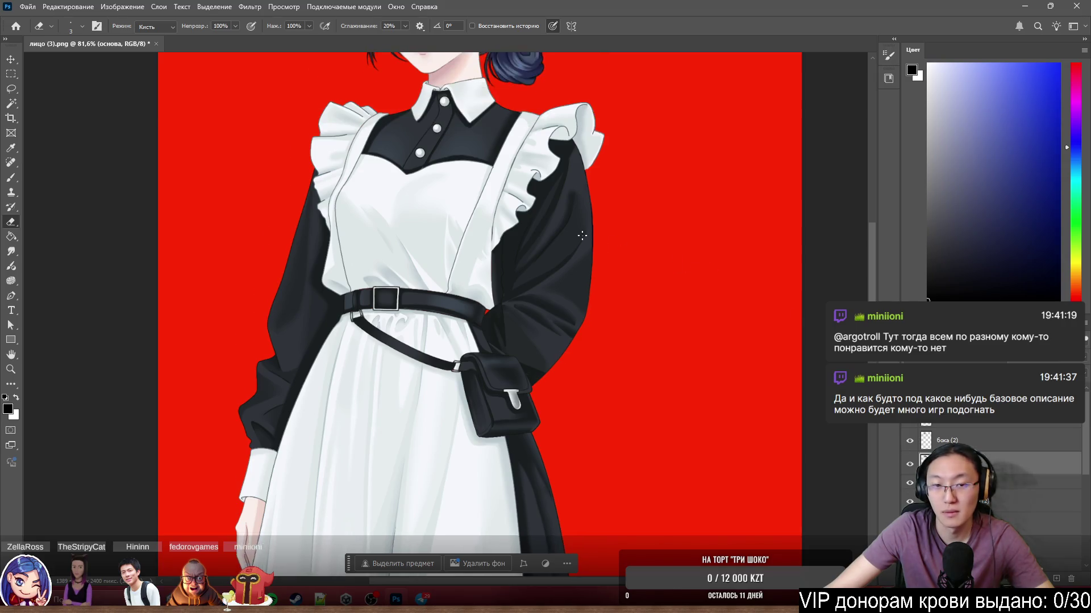
pyautogui.scroll(4, 546, 335)
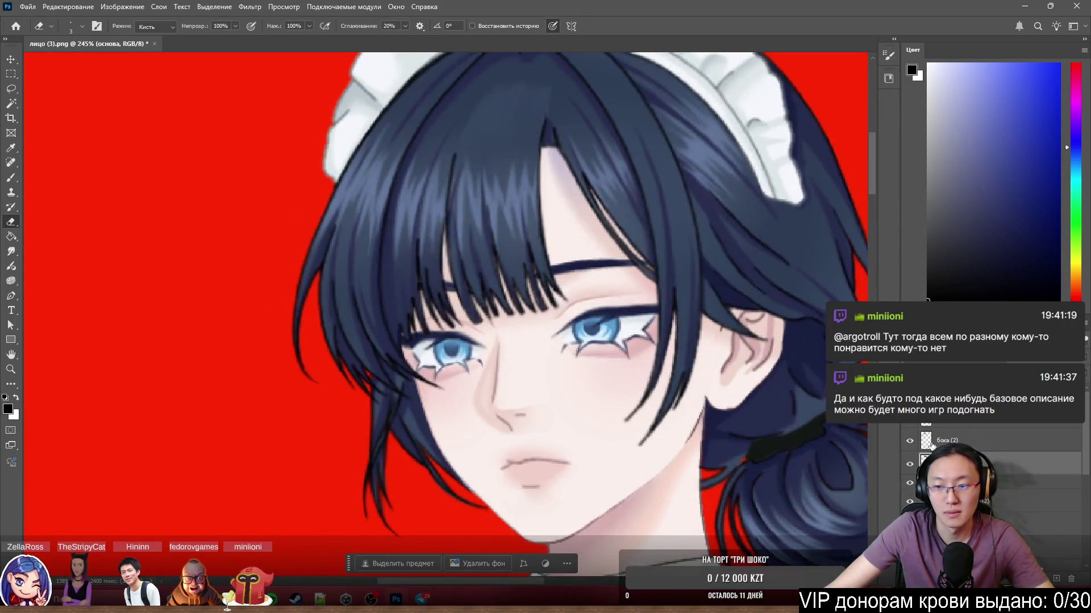
pyautogui.scroll(-3, 994, 454)
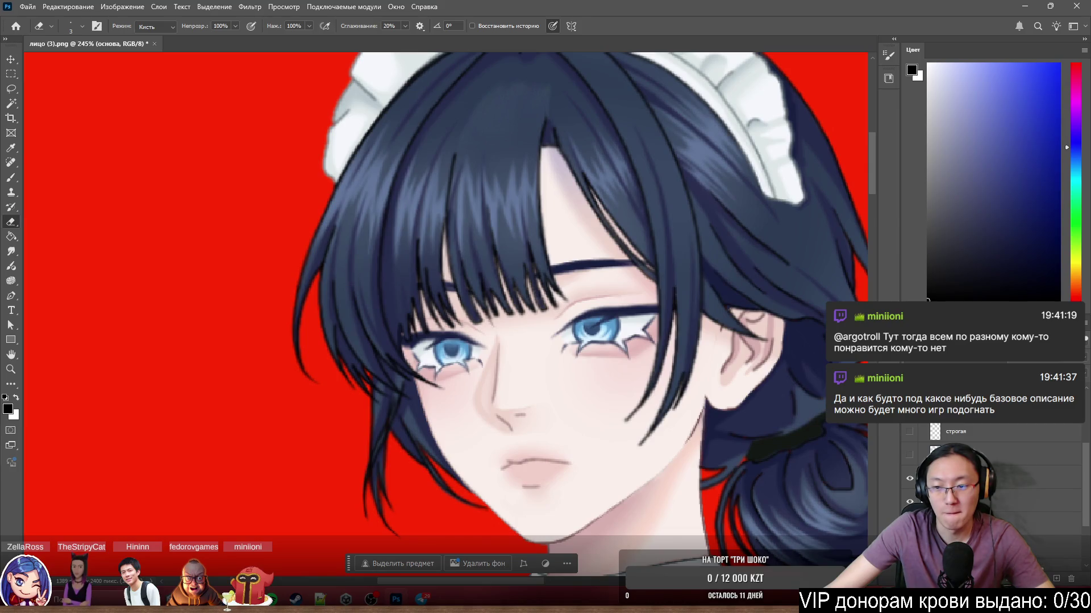
pyautogui.click(910, 497)
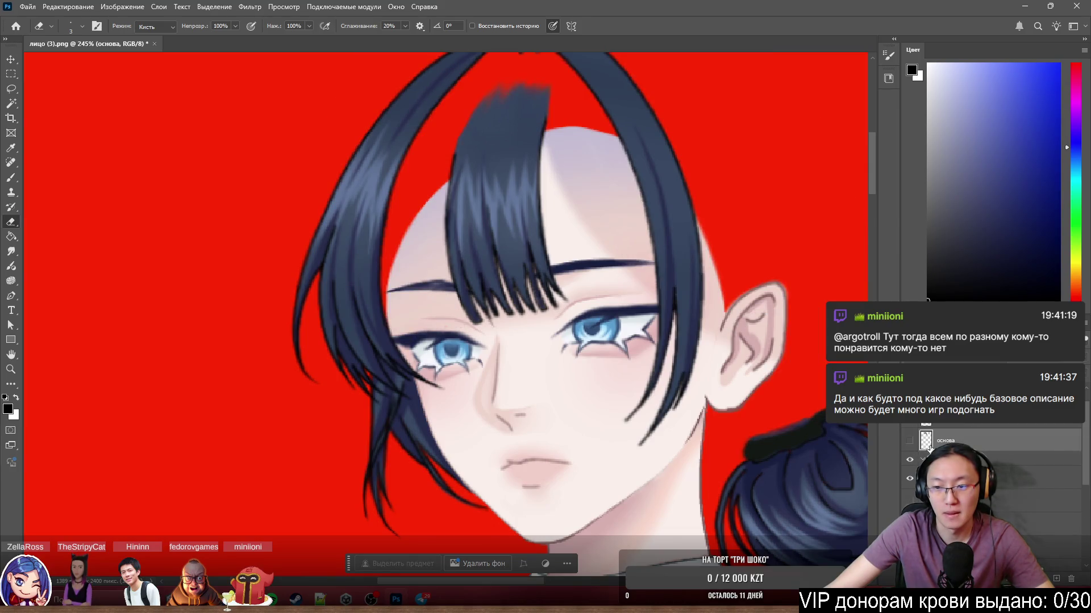
pyautogui.click(909, 441)
pyautogui.click(910, 479)
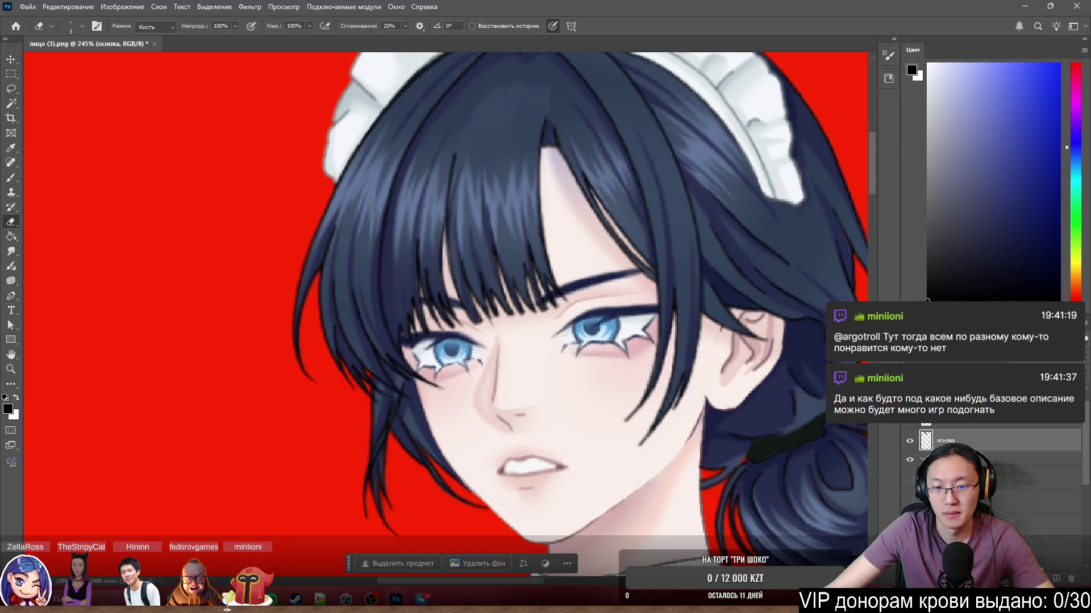
pyautogui.scroll(-5, 572, 415)
pyautogui.click(909, 440)
pyautogui.click(909, 441)
pyautogui.click(909, 460)
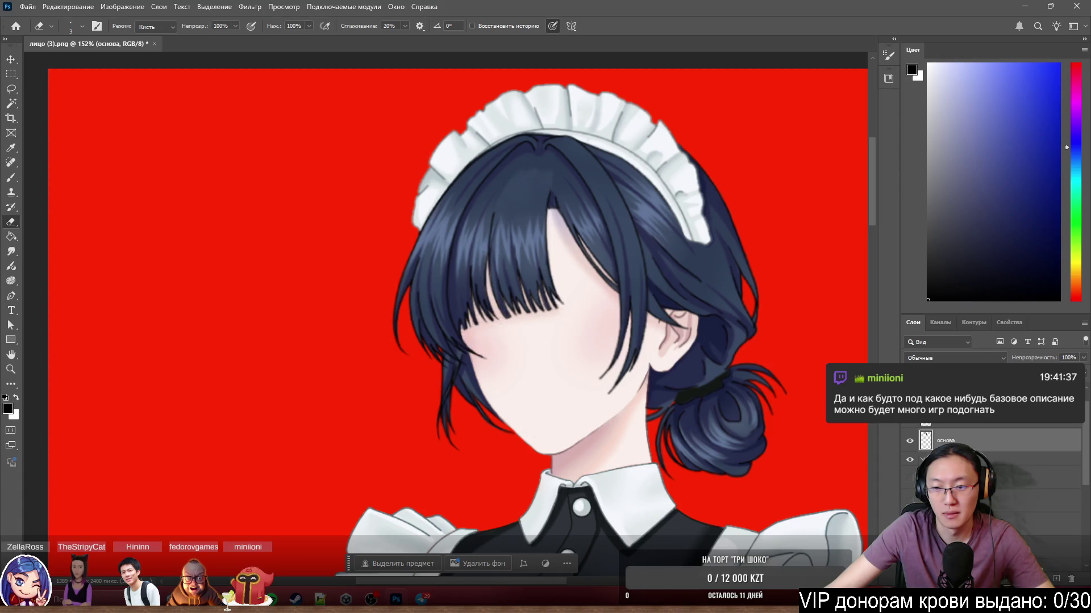
pyautogui.click(910, 478)
pyautogui.click(908, 503)
pyautogui.click(909, 503)
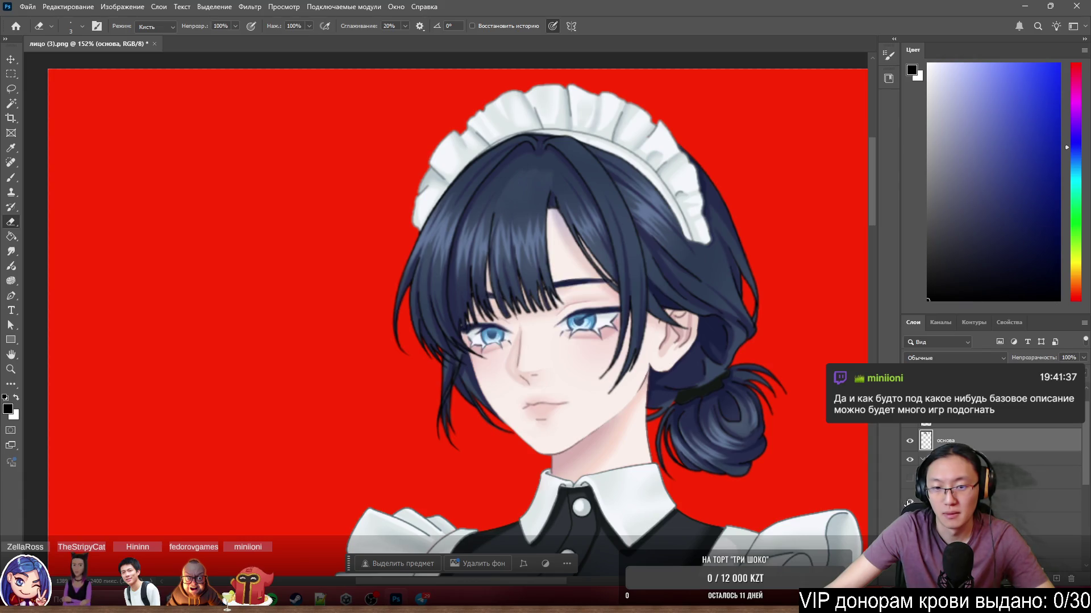
pyautogui.click(908, 503)
pyautogui.click(908, 503)
pyautogui.click(908, 503)
pyautogui.click(908, 503)
pyautogui.click(911, 490)
pyautogui.click(910, 479)
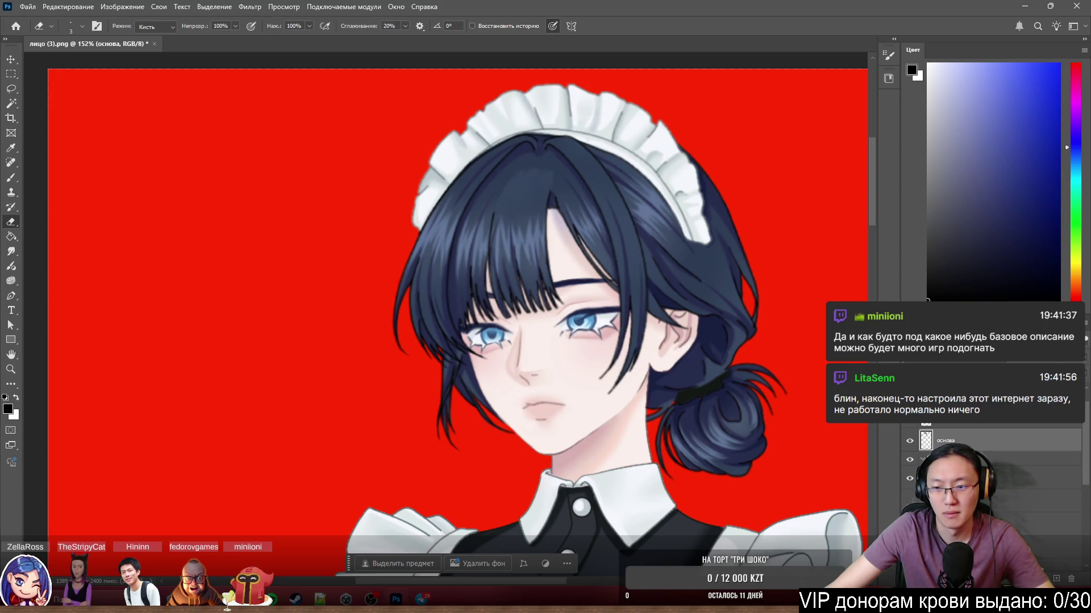
pyautogui.click(909, 478)
pyautogui.click(910, 422)
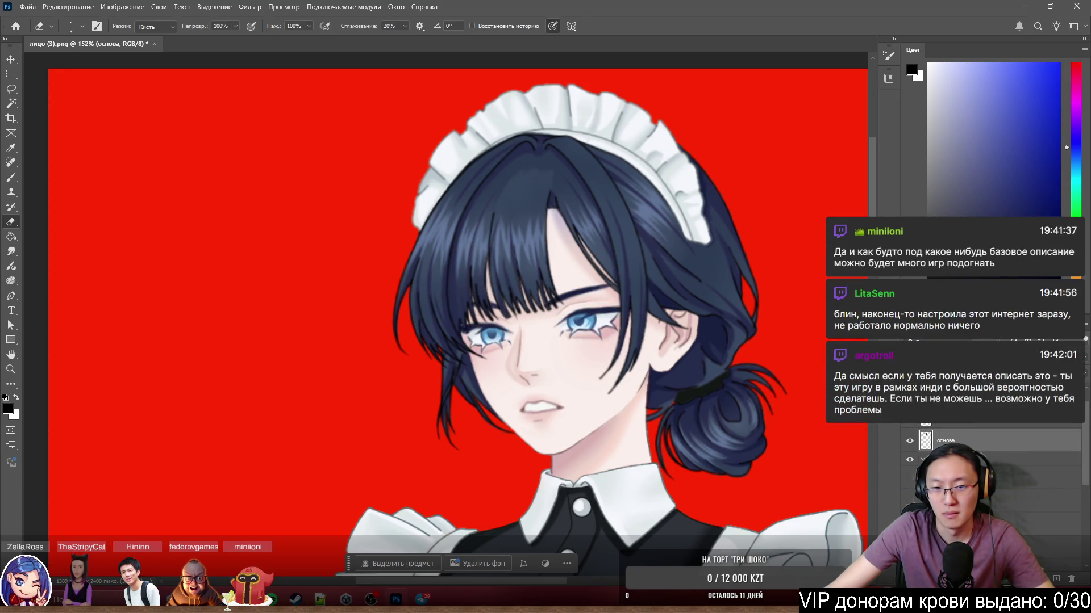
pyautogui.click(910, 422)
pyautogui.click(910, 478)
pyautogui.scroll(-3, 658, 289)
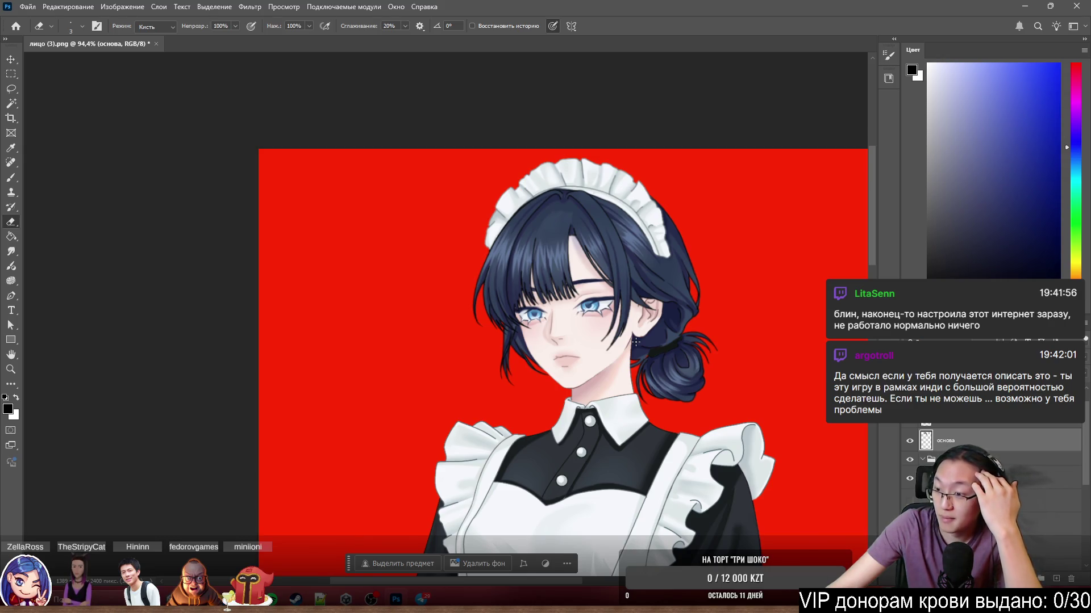
# Zoom out over the finished maid, back in on her face, then open a new Chrome window.
pyautogui.scroll(-5, 502, 311)
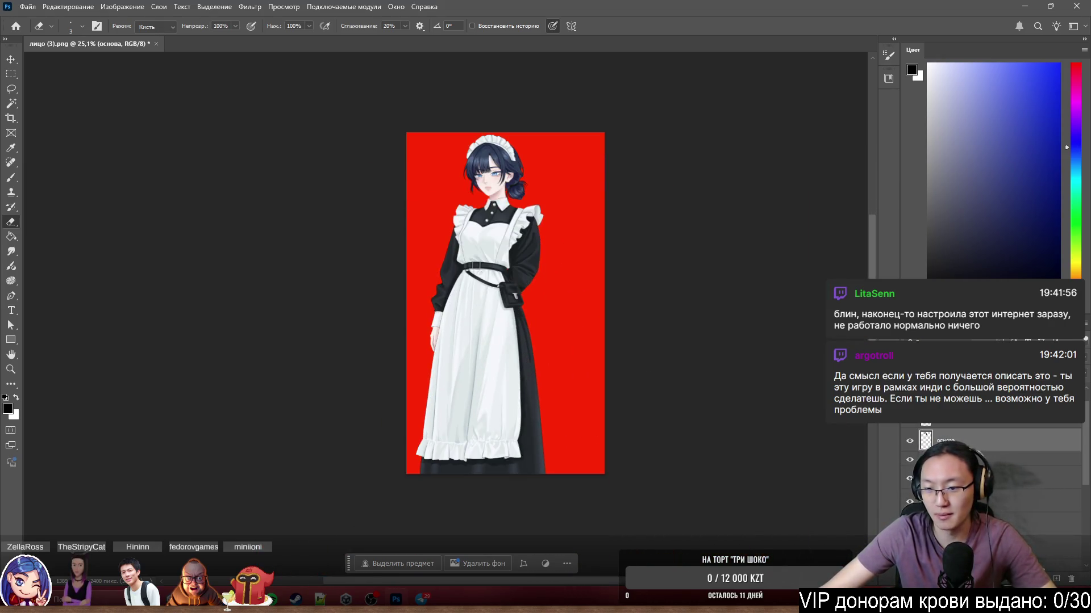
pyautogui.scroll(1, 994, 454)
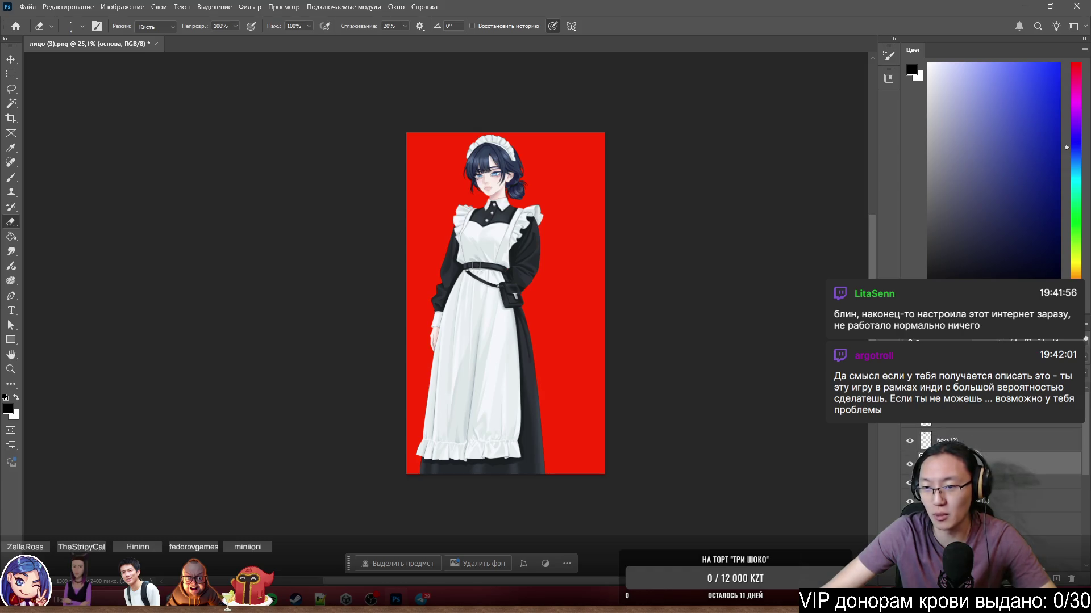
pyautogui.scroll(4, 484, 164)
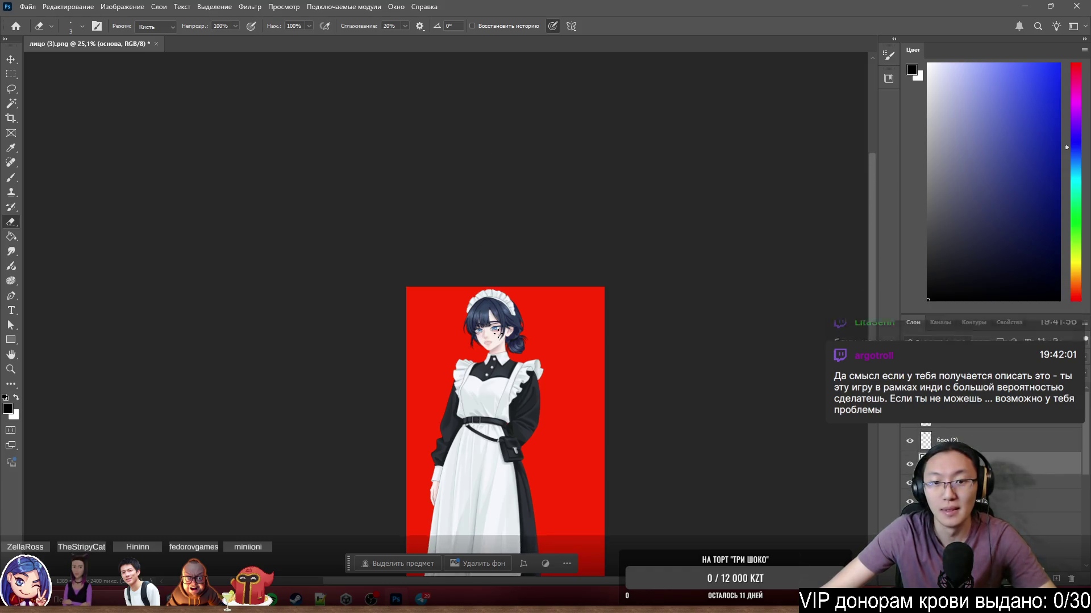
pyautogui.scroll(2, 443, 299)
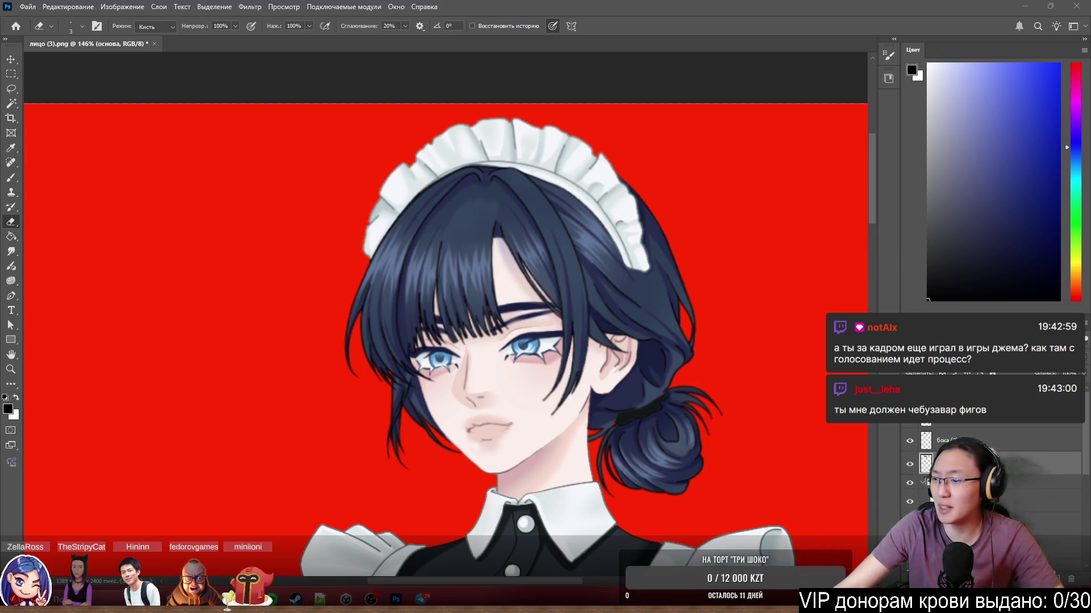
pyautogui.press('super+1')
# Load the Brackeys Game Jam page and read the newest Graveyard Burgers comment from notifications.
pyautogui.write('brackeys-15')
pyautogui.press('Down')
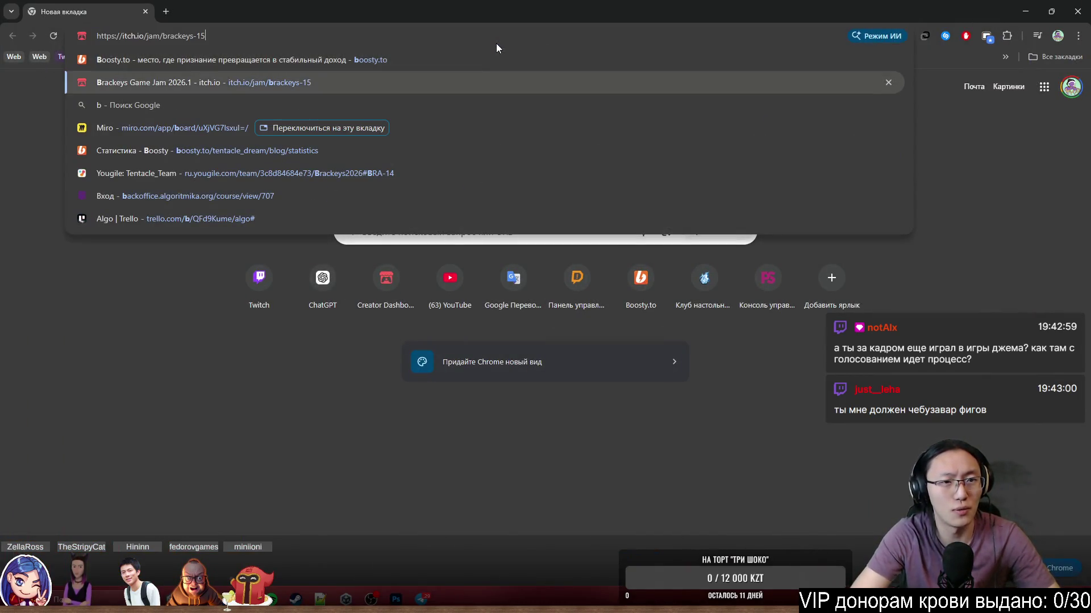
pyautogui.press('Return')
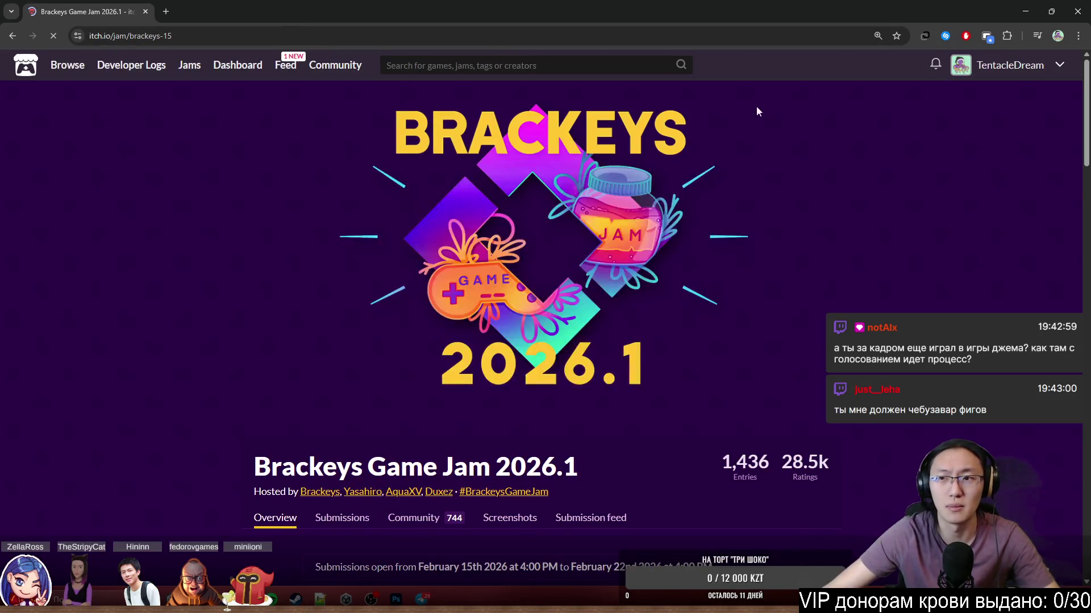
pyautogui.click(934, 71)
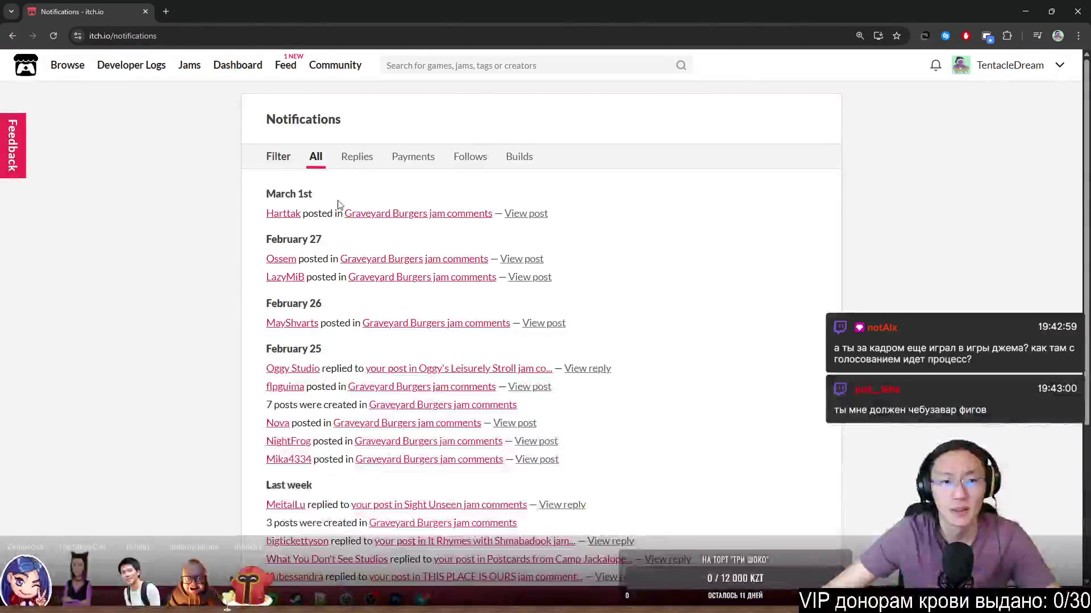
pyautogui.click(531, 214)
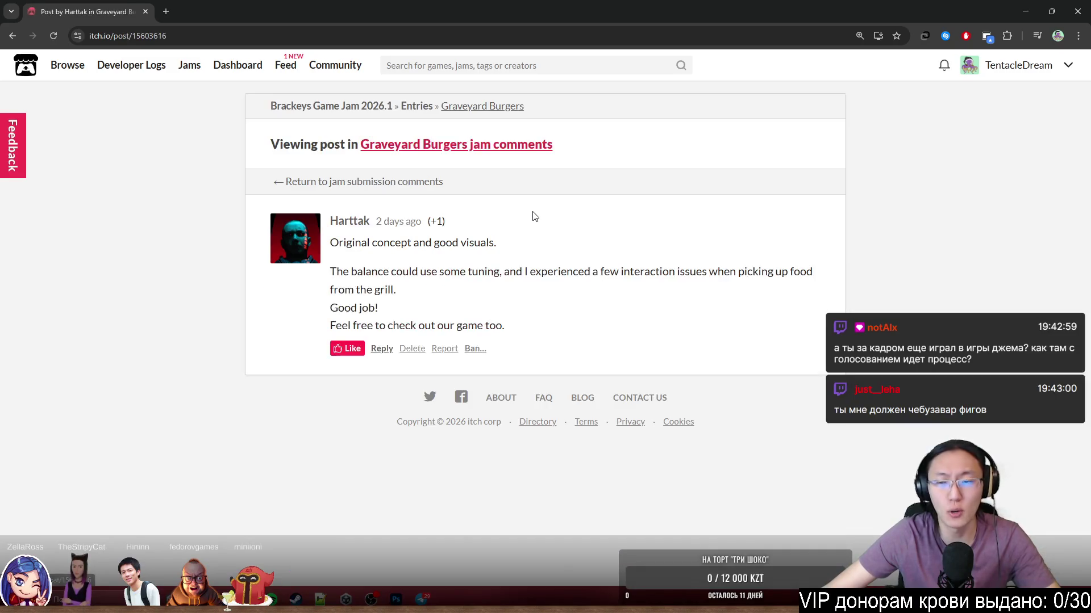
# Check how many people rated Graveyard Burgers, then return to the Brackeys Game Jam overview.
pyautogui.click(400, 154)
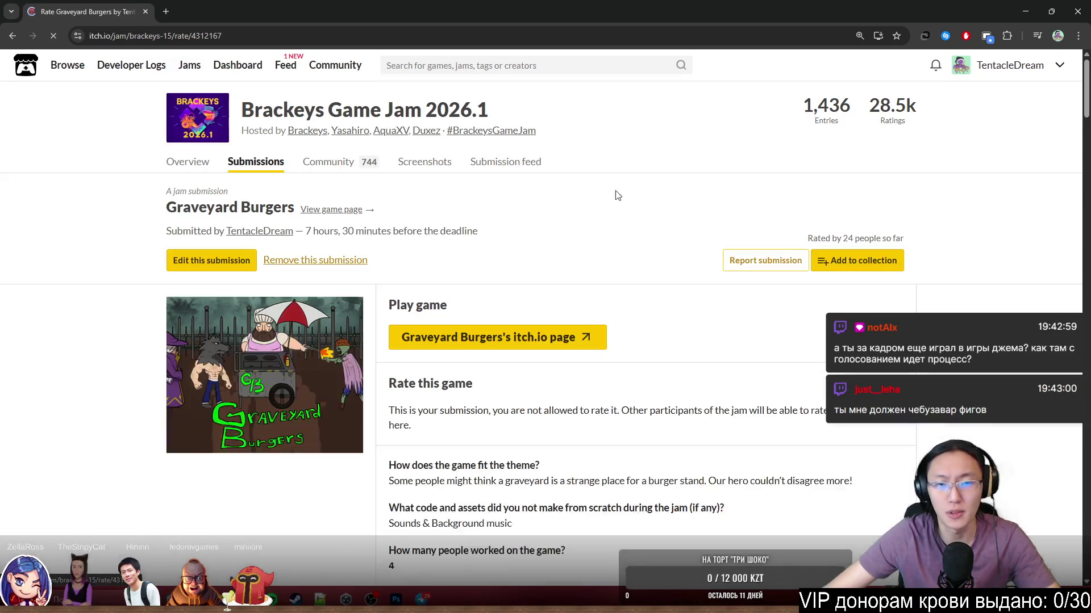
pyautogui.moveTo(812, 238); pyautogui.dragTo(906, 239)
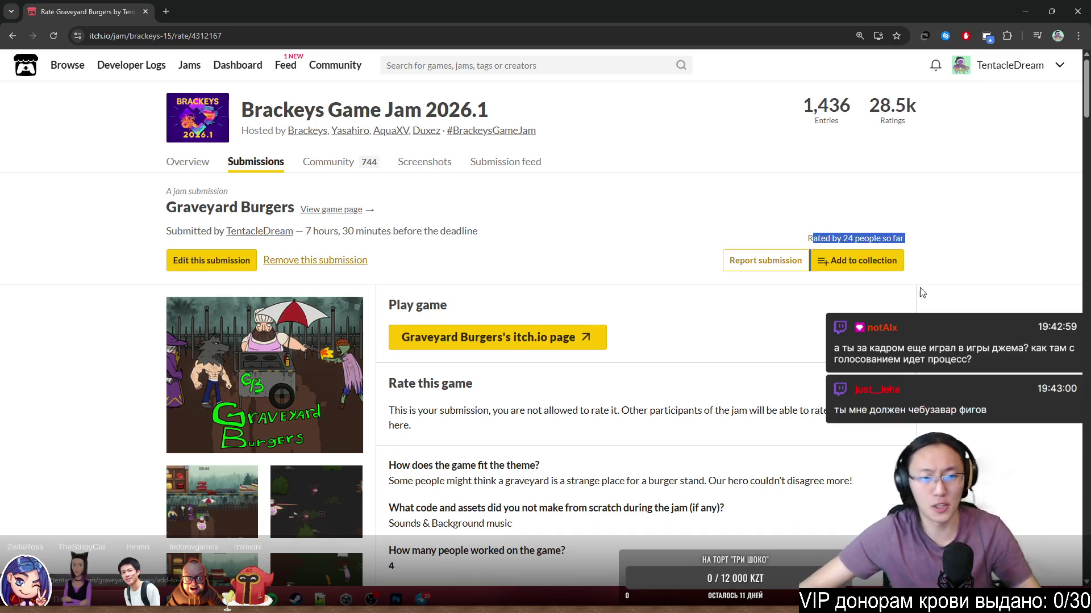
pyautogui.click(309, 108)
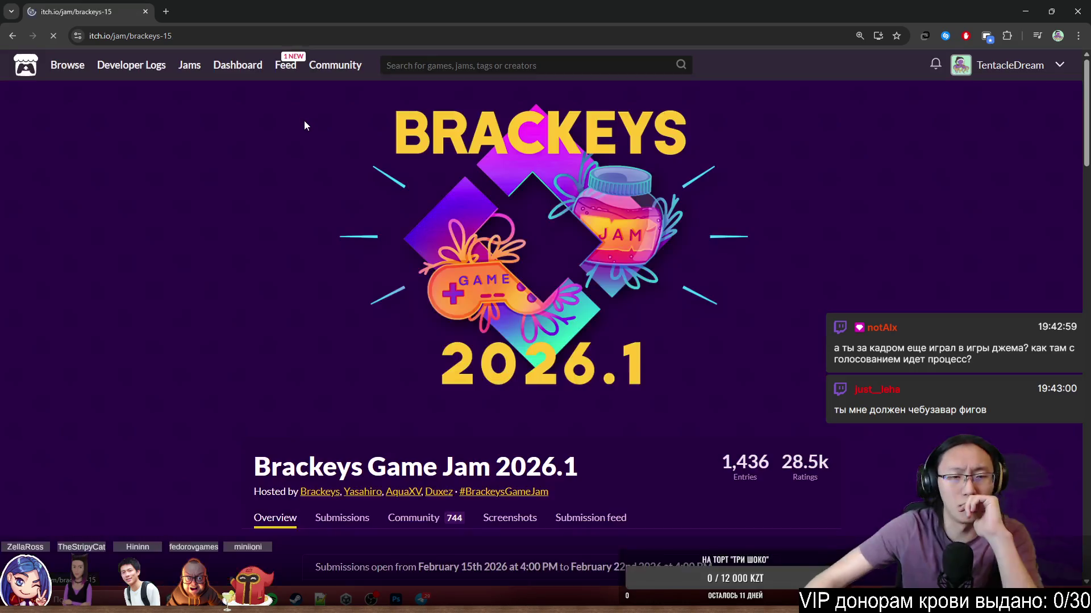
pyautogui.scroll(-5, 312, 124)
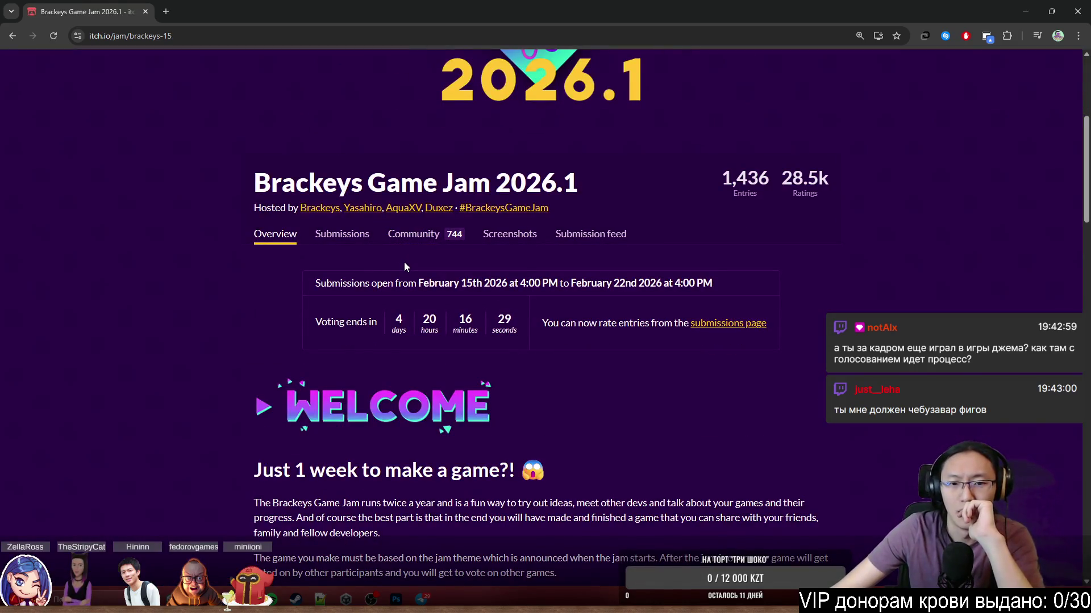
pyautogui.scroll(5, 458, 358)
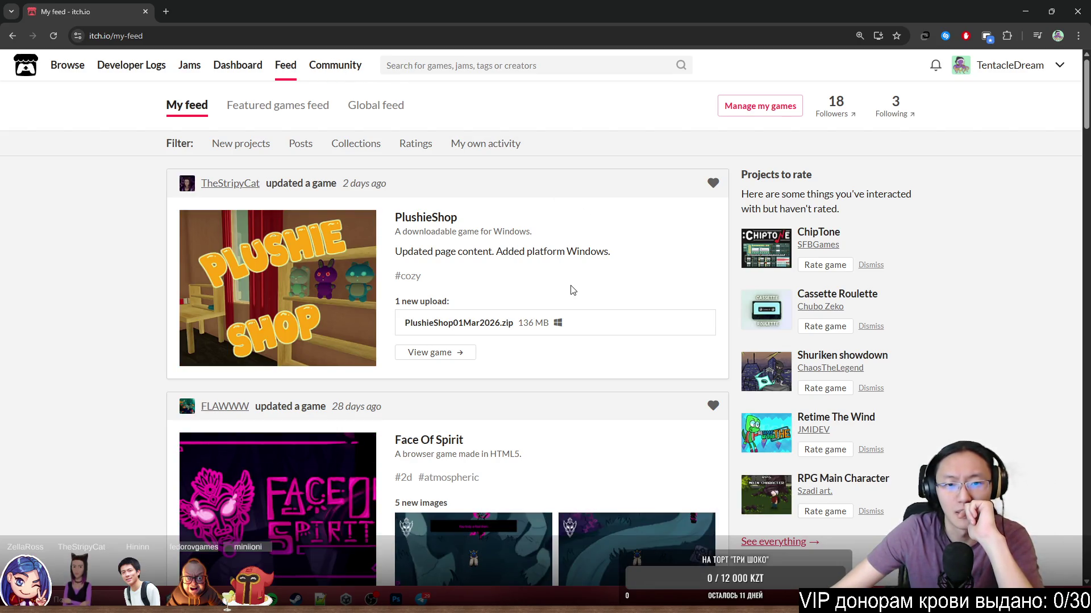
# Open the PlushieShop game page, scroll through its features, and restore the browser to a smaller window.
pyautogui.moveTo(427, 251); pyautogui.dragTo(544, 278)
pyautogui.scroll(-5, 544, 279)
pyautogui.scroll(5, 544, 278)
pyautogui.click(441, 219)
pyautogui.scroll(-8, 540, 272)
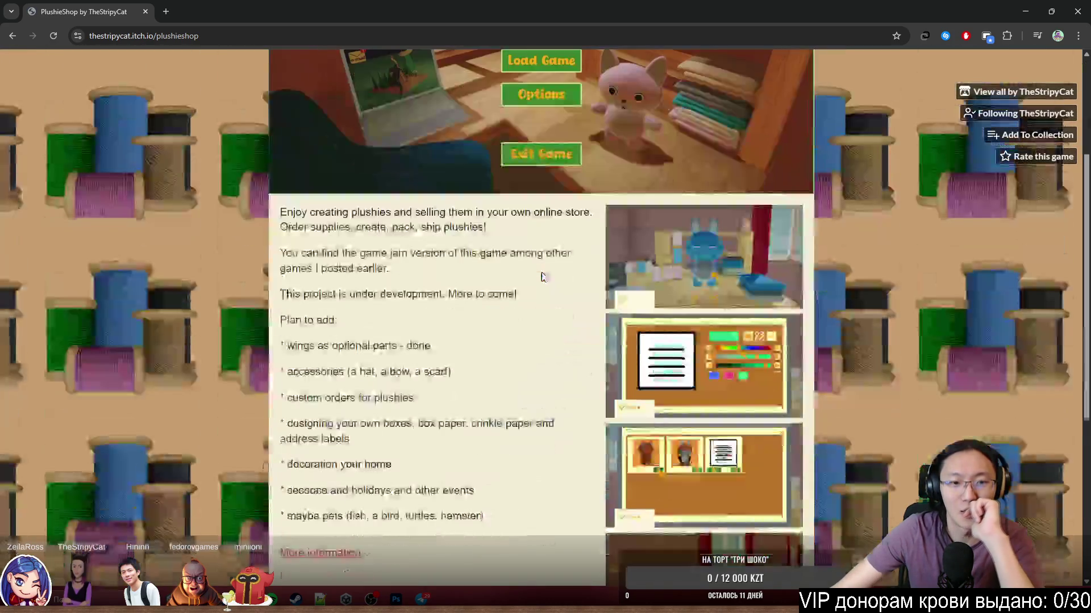
pyautogui.scroll(7, 359, 336)
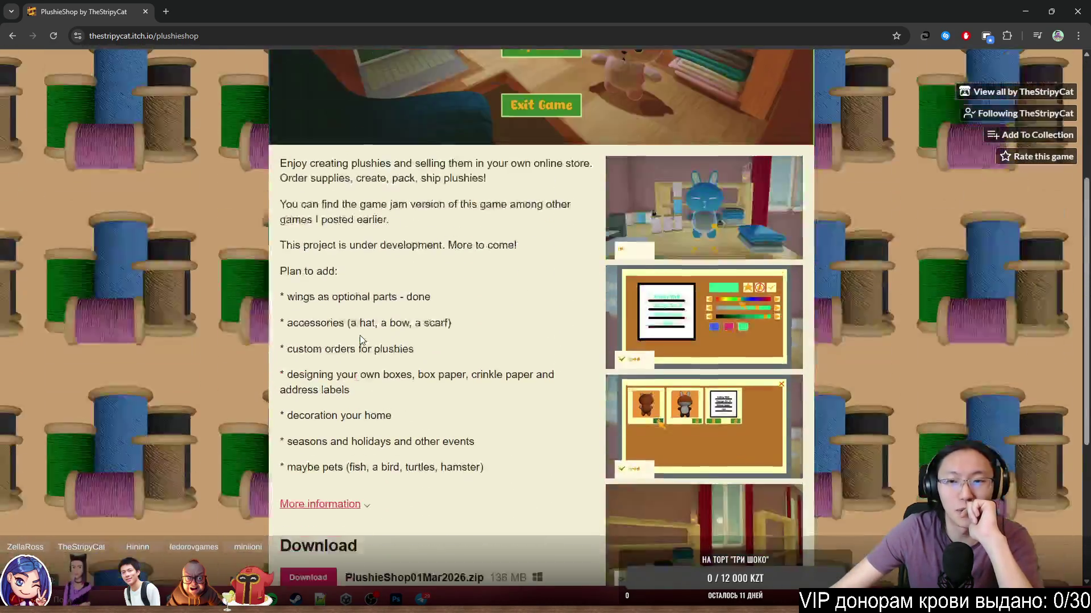
pyautogui.scroll(-4, 360, 335)
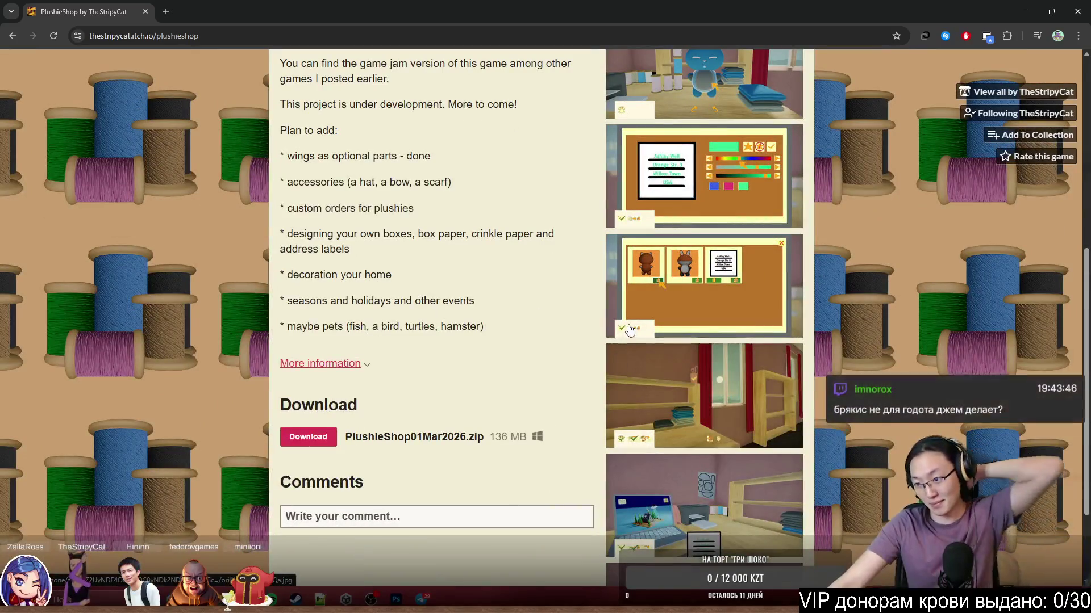
pyautogui.scroll(1, 391, 220)
pyautogui.scroll(5, 390, 220)
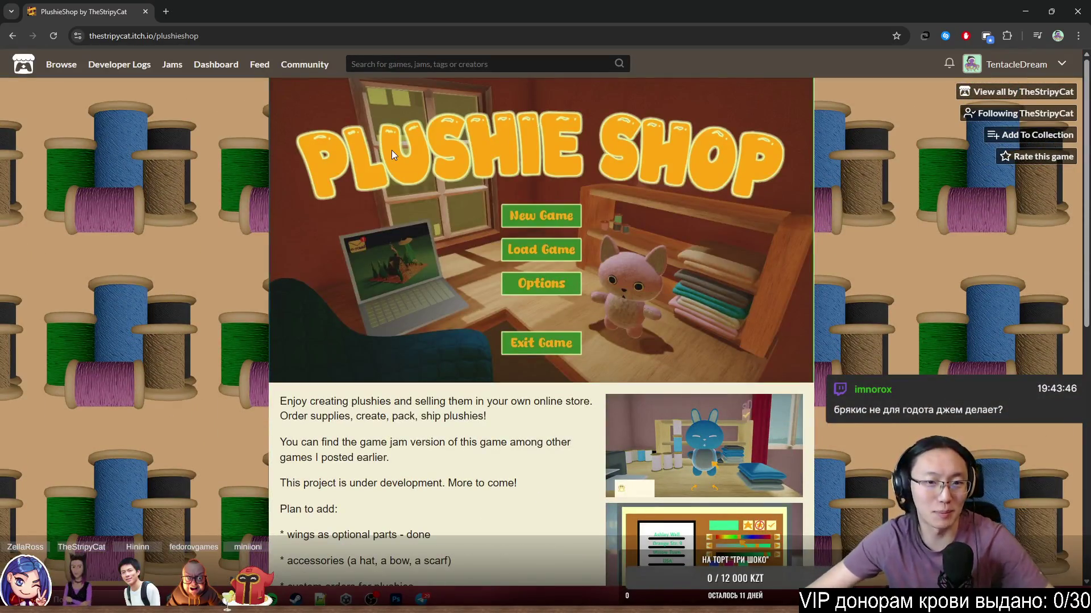
pyautogui.doubleClick(571, 5)
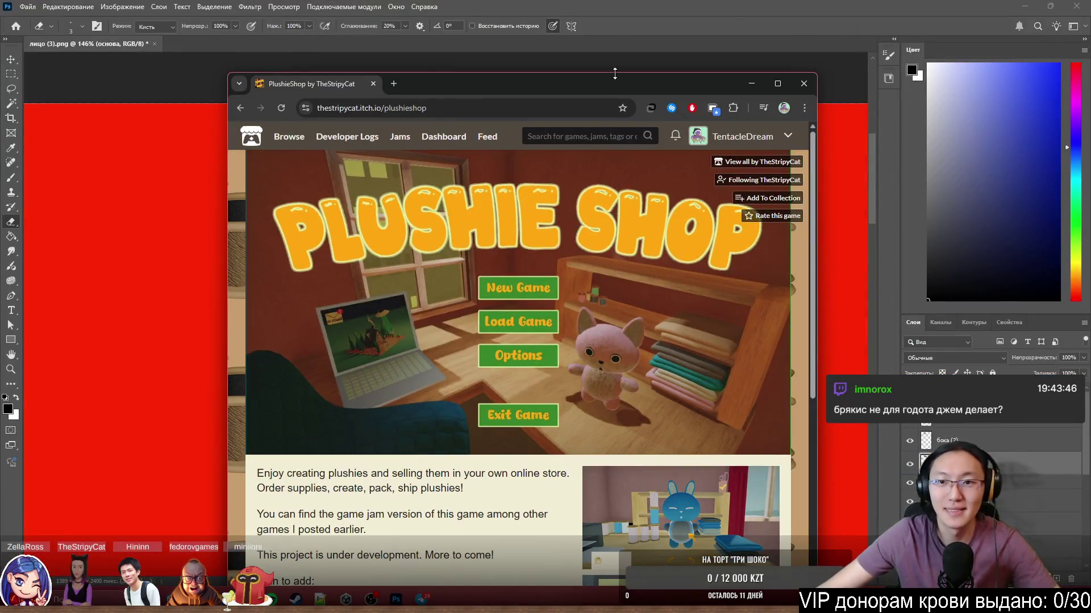
pyautogui.click(633, 5)
pyautogui.hotkey('alt', 'Tab')
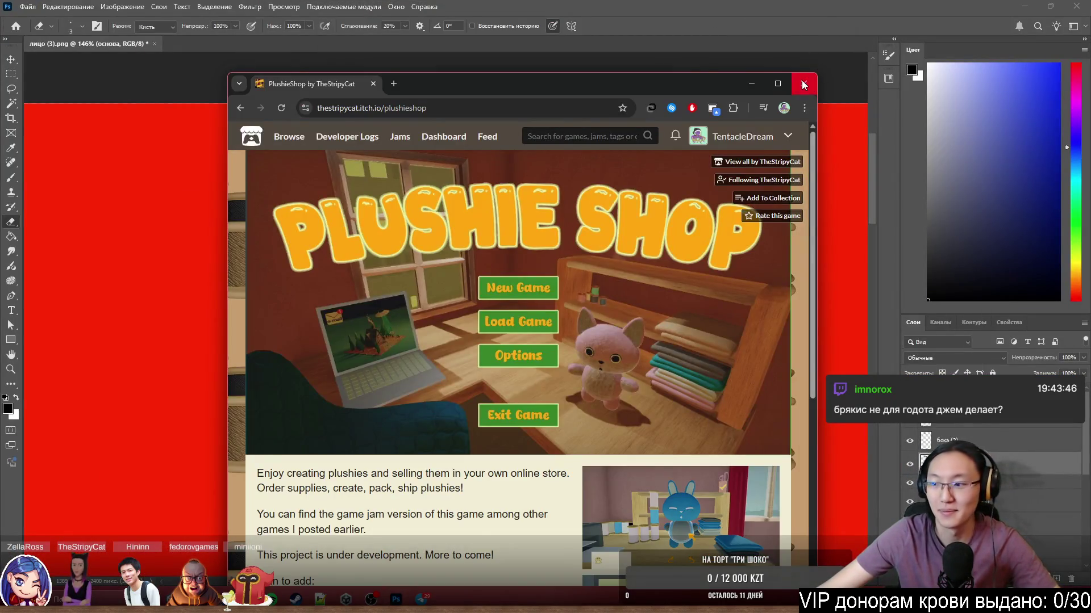
# Close the browser, zoom the maid canvas out and back in, and activate the челка (3) копия layer.
pyautogui.click(806, 79)
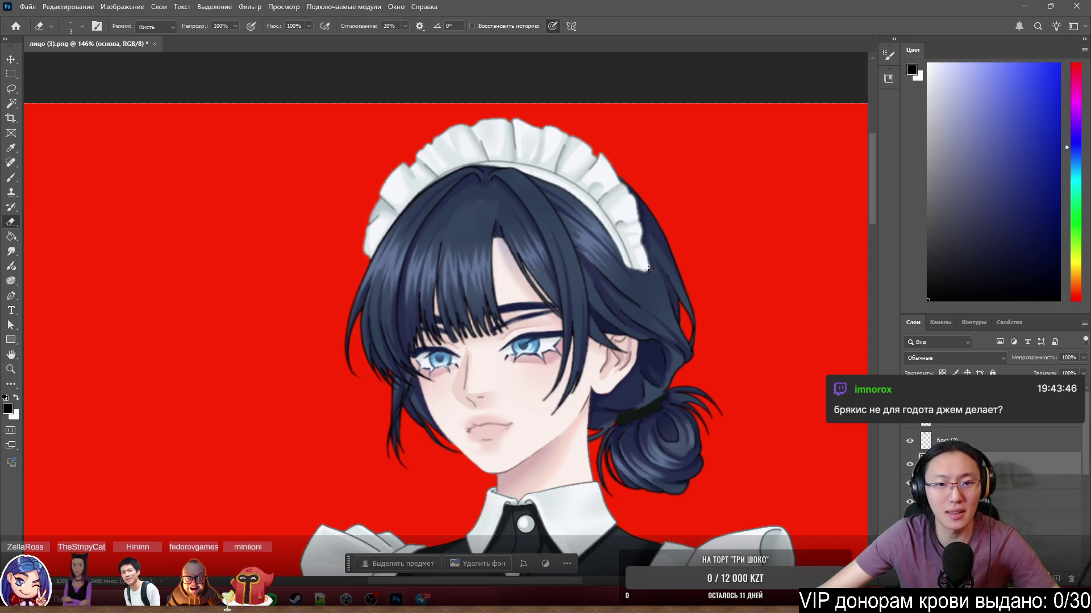
pyautogui.scroll(-5, 649, 271)
pyautogui.scroll(-4, 644, 284)
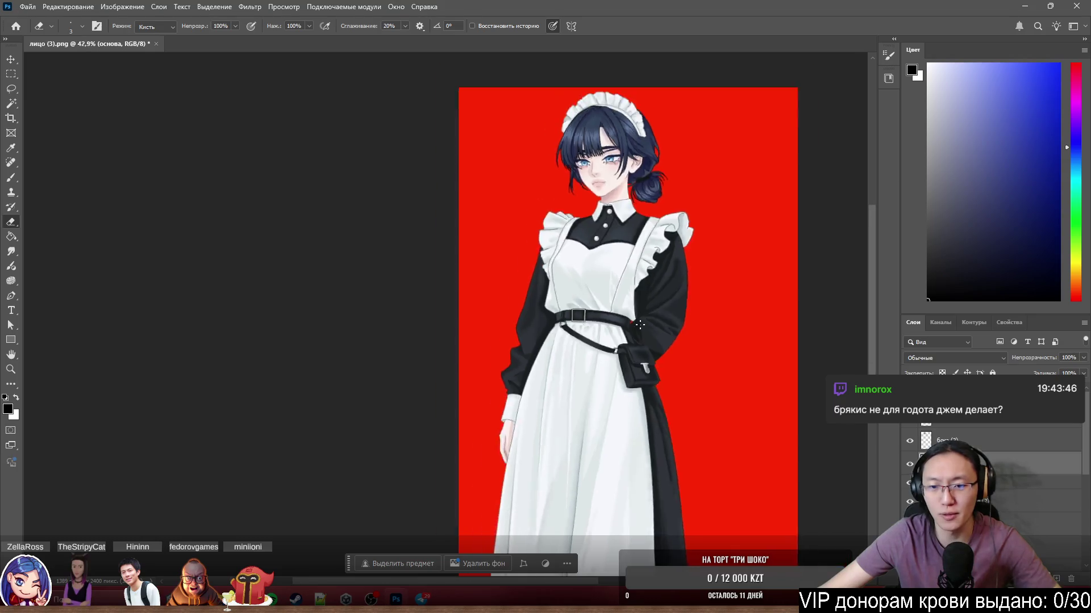
pyautogui.scroll(2, 641, 325)
pyautogui.scroll(3, 640, 325)
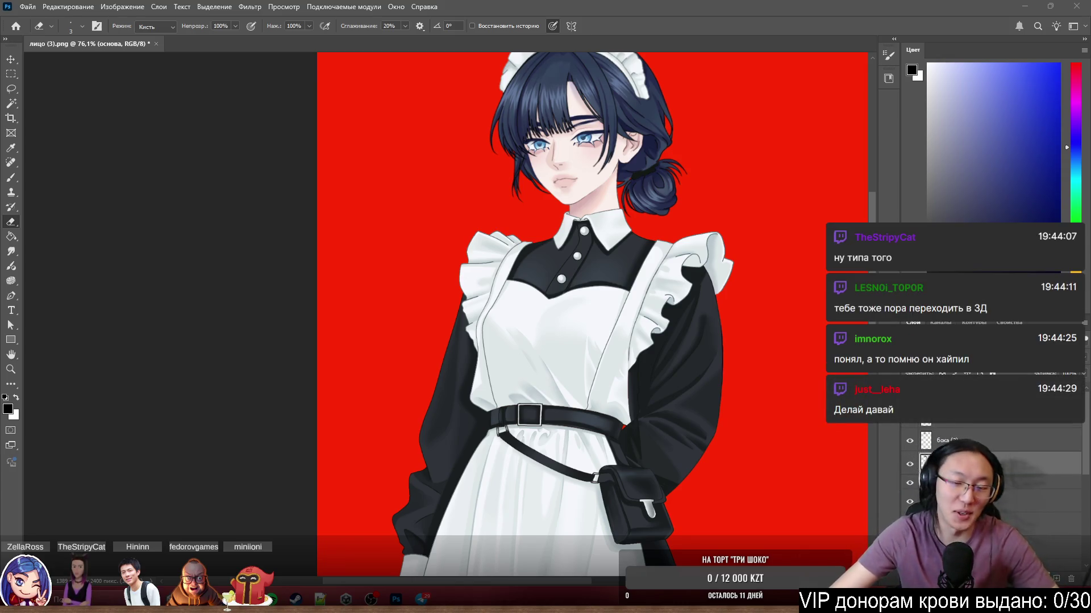
pyautogui.scroll(5, 596, 202)
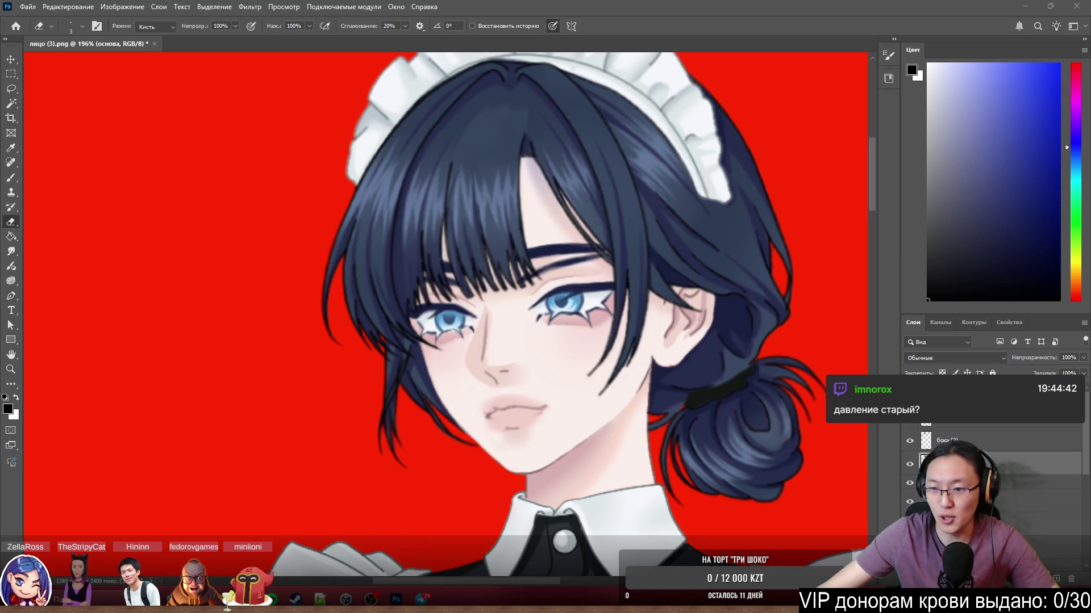
pyautogui.hotkey('alt', ']')
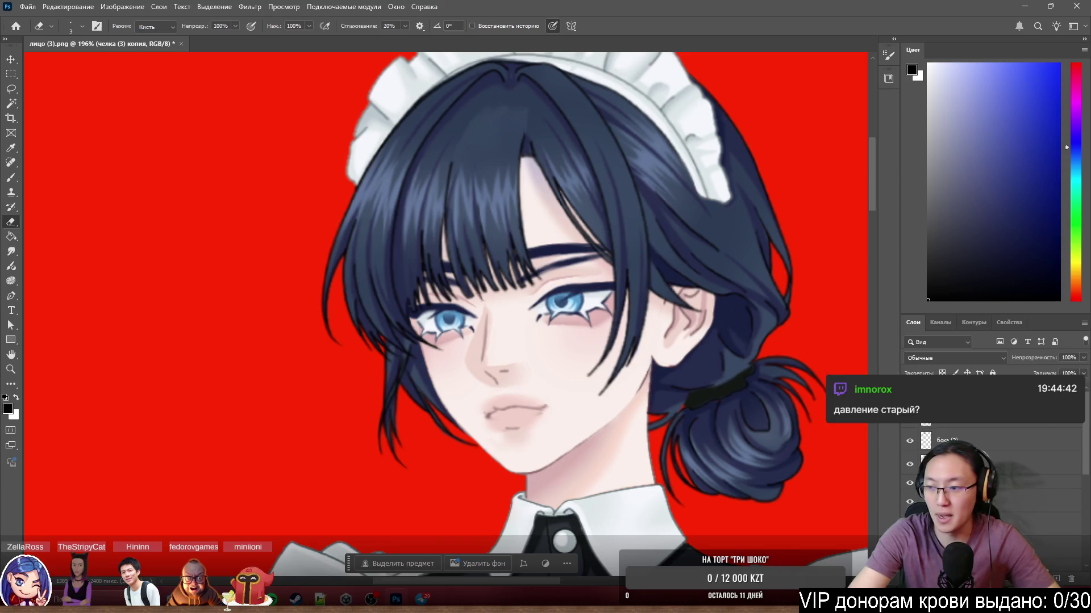
# Activate the Bangs layer, zoom around the tray-holding maid, then select the forearm and tray layer.
pyautogui.click(965, 421)
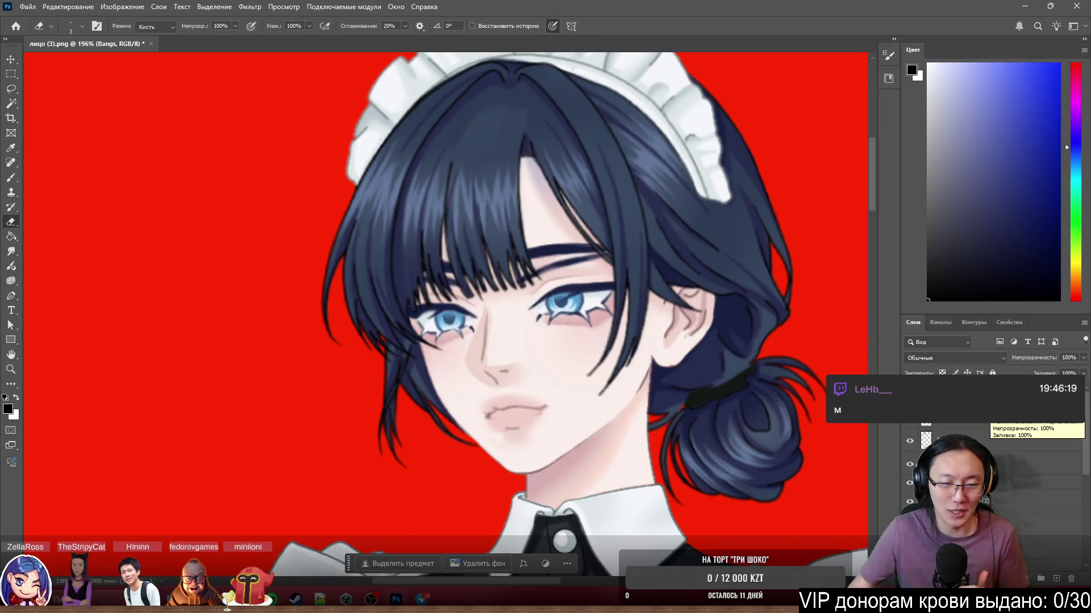
pyautogui.scroll(-5, 666, 249)
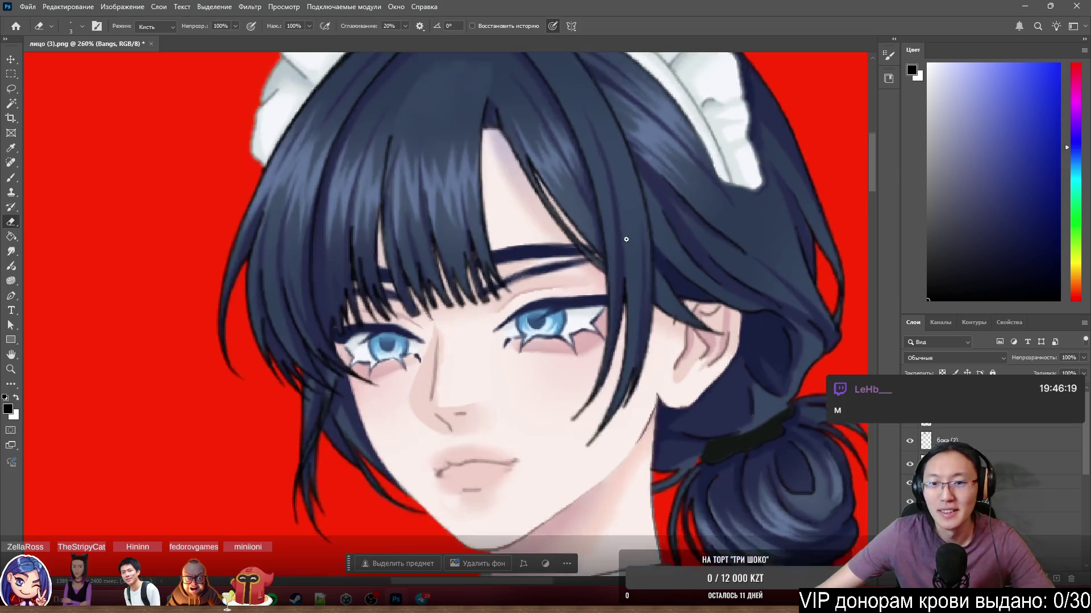
pyautogui.scroll(4, 535, 226)
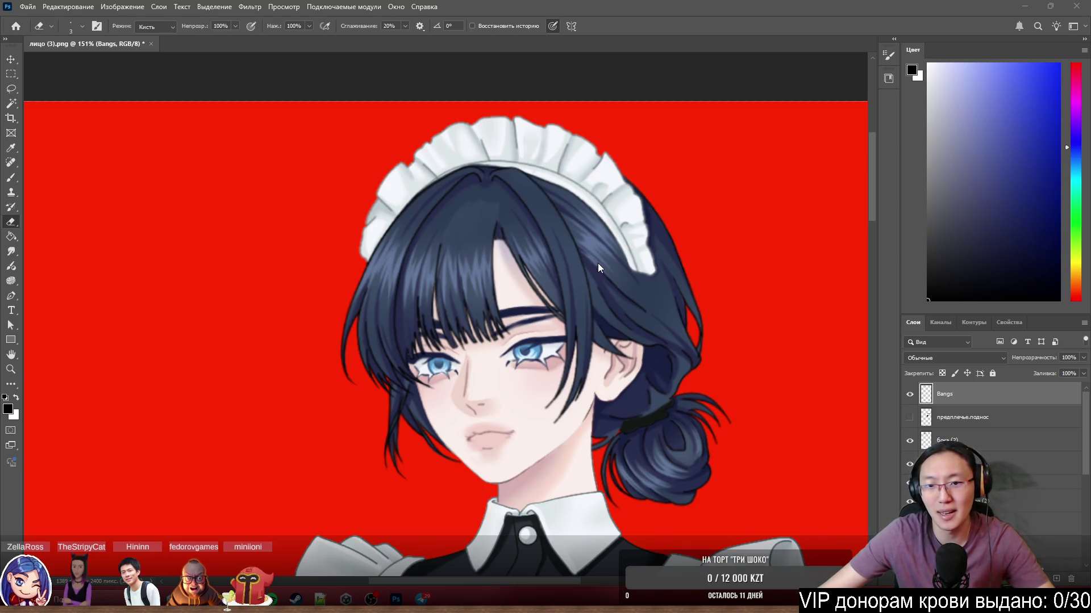
pyautogui.scroll(-2, 598, 263)
pyautogui.scroll(1, 612, 308)
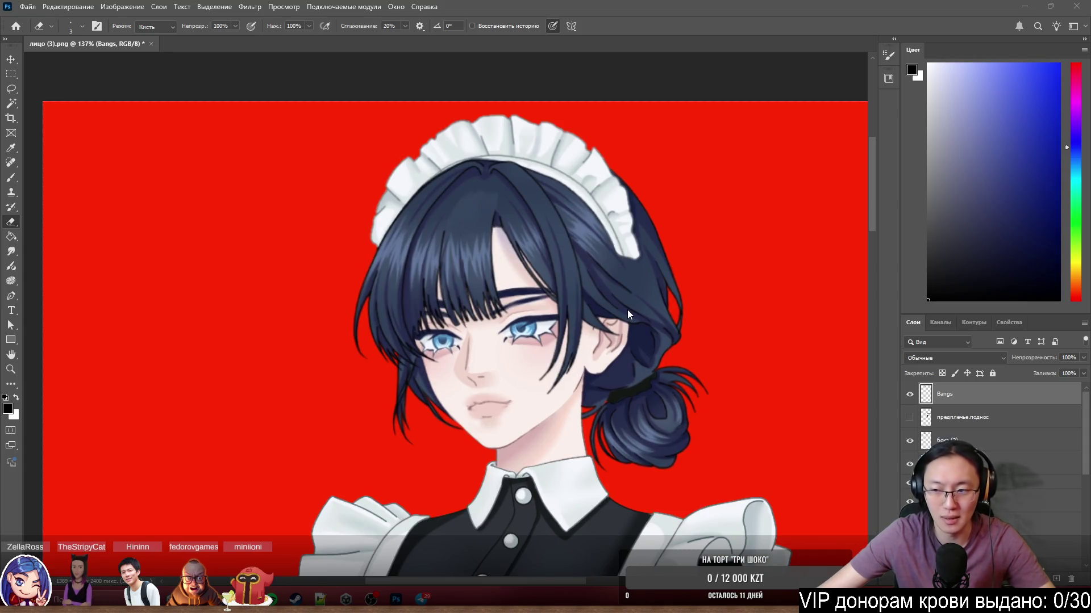
pyautogui.scroll(-2, 642, 315)
pyautogui.scroll(2, 643, 316)
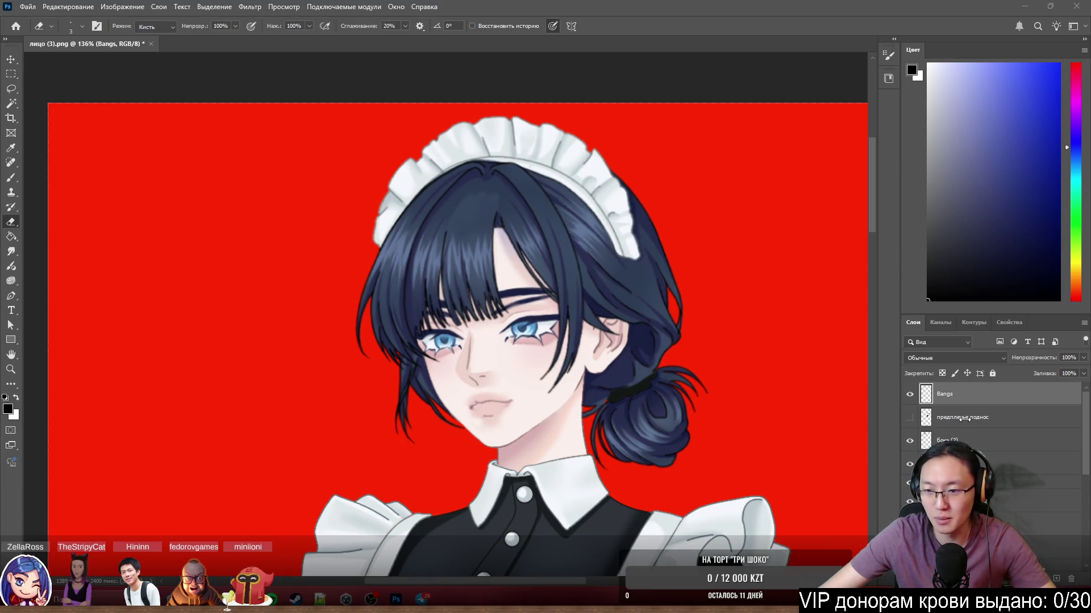
pyautogui.scroll(-5, 528, 342)
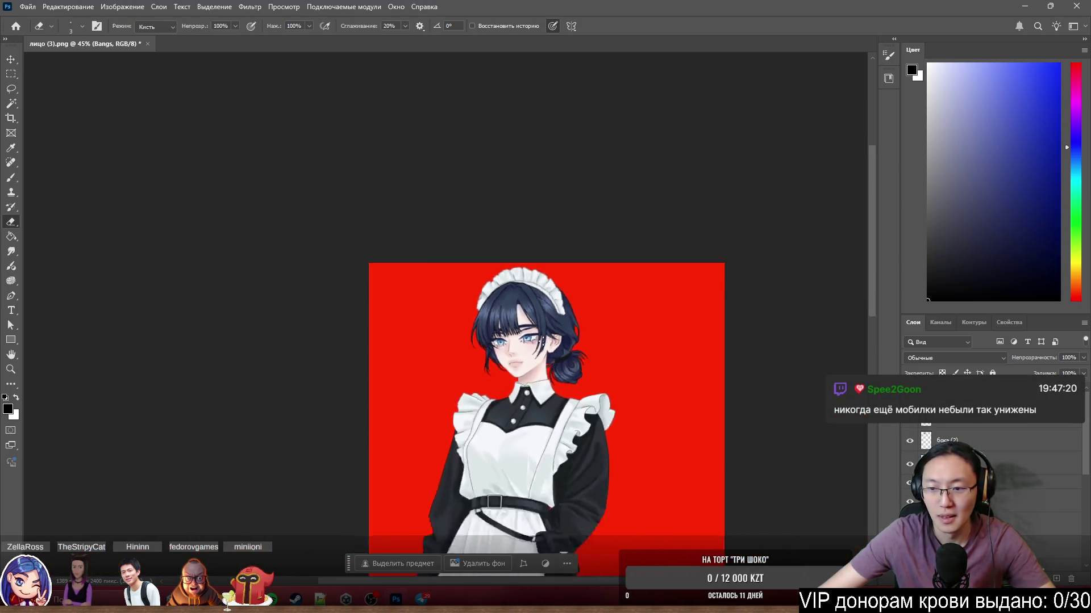
pyautogui.scroll(-2, 544, 341)
pyautogui.scroll(4, 580, 323)
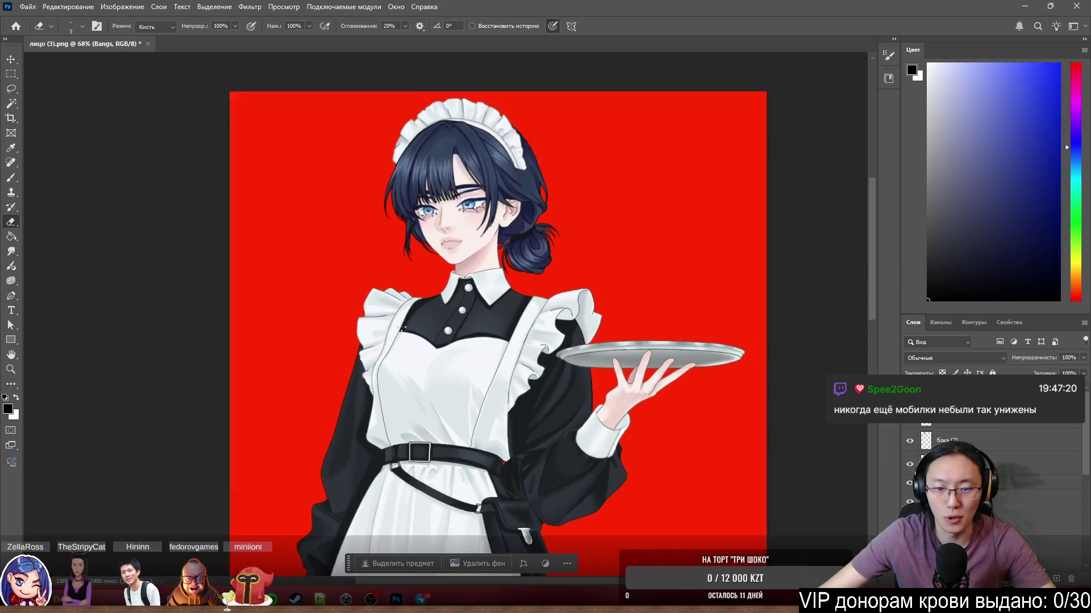
pyautogui.scroll(1, 401, 327)
pyautogui.click(1000, 426)
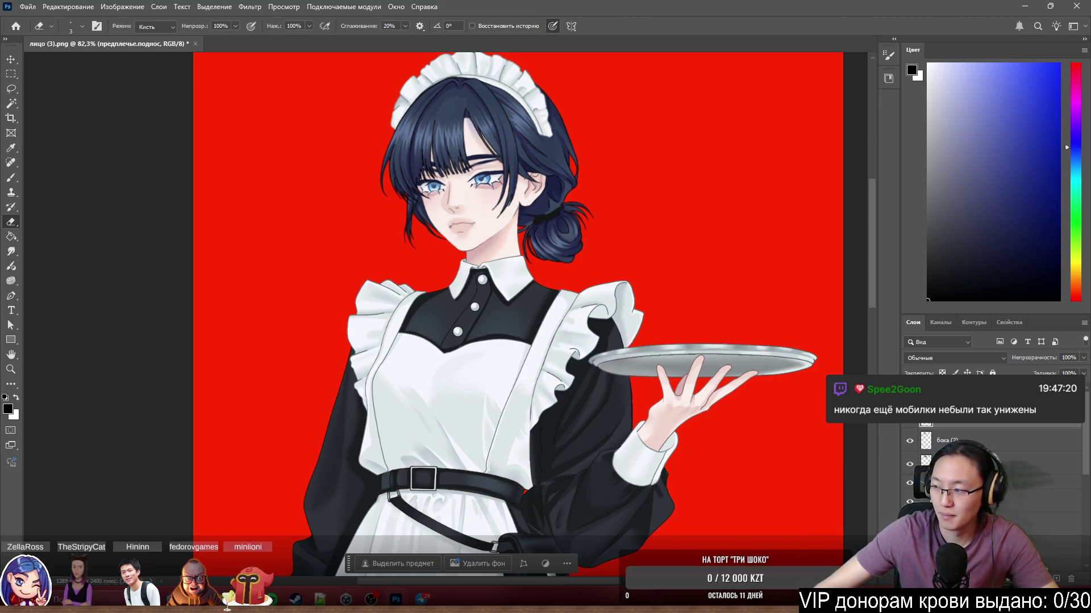
# Rename the предплечье.поднос layer to LHand, then select the бока (2) layer.
pyautogui.hotkey('alt', '[')
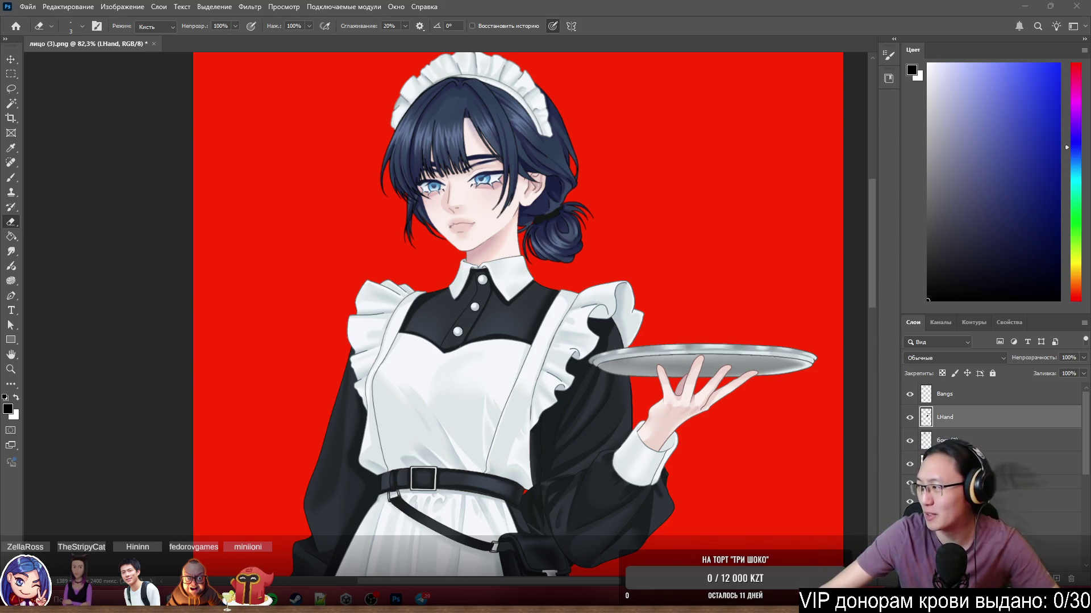
pyautogui.click(952, 418)
pyautogui.click(949, 441)
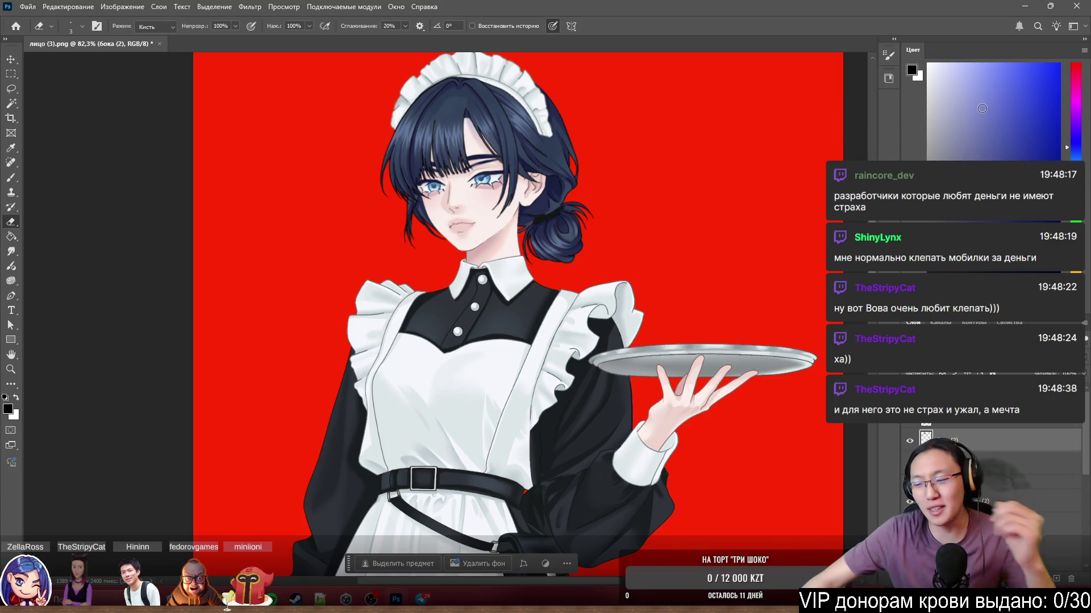
# Zoom in and out around the maid's apron and face to inspect the details.
pyautogui.scroll(5, 679, 406)
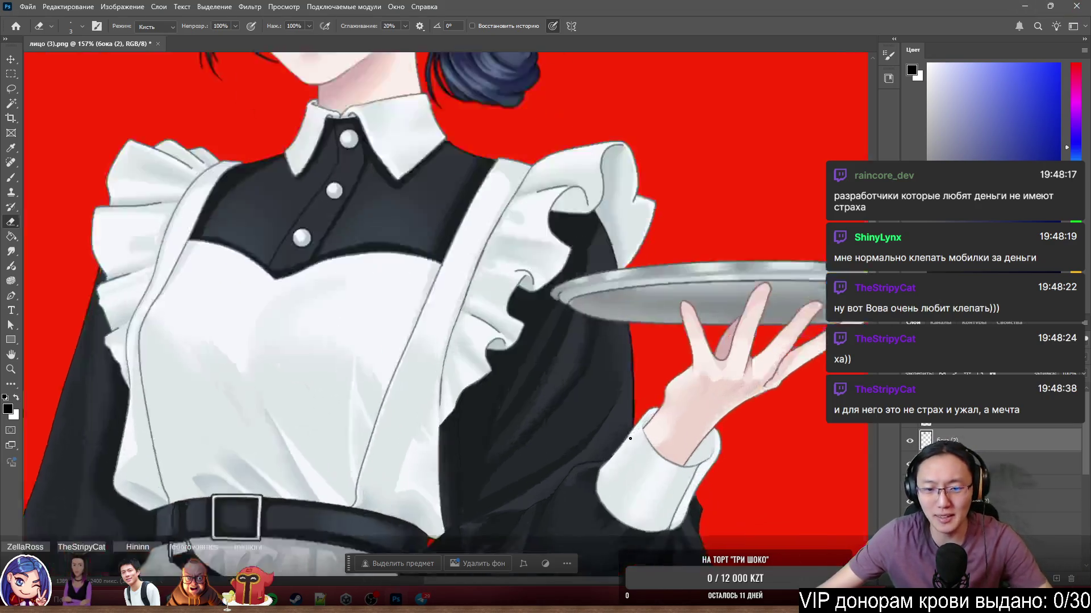
pyautogui.scroll(-3, 611, 336)
pyautogui.scroll(5, 469, 348)
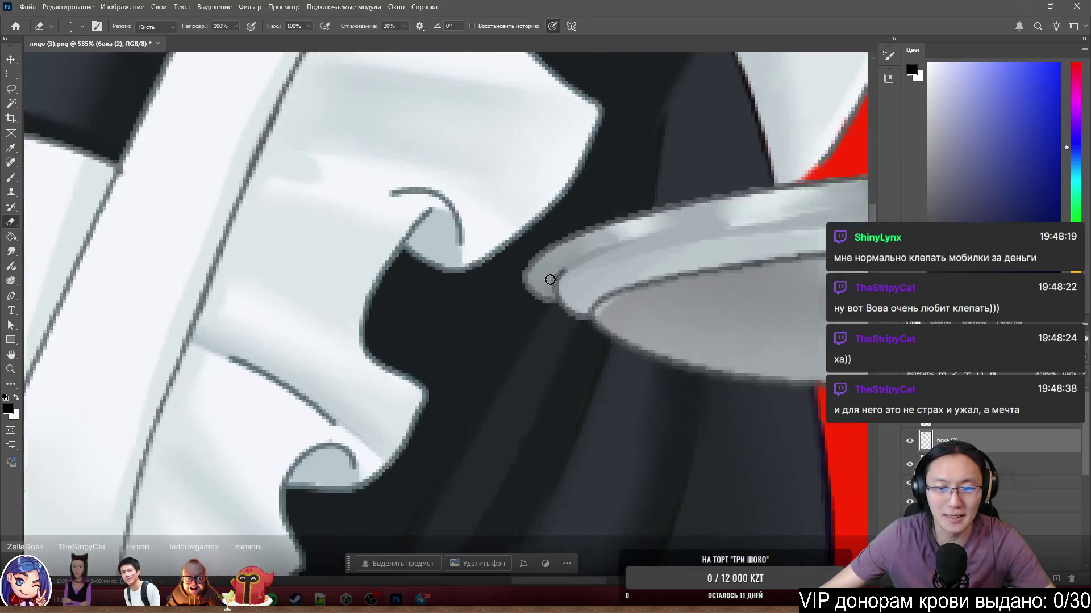
pyautogui.scroll(-3, 466, 352)
pyautogui.scroll(-4, 466, 352)
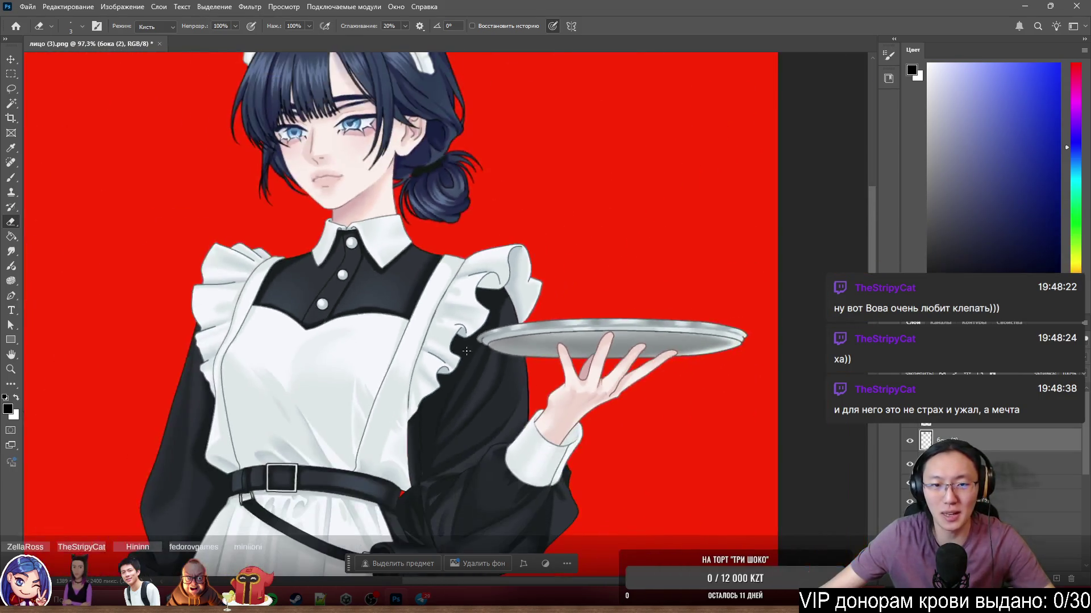
pyautogui.scroll(2, 468, 348)
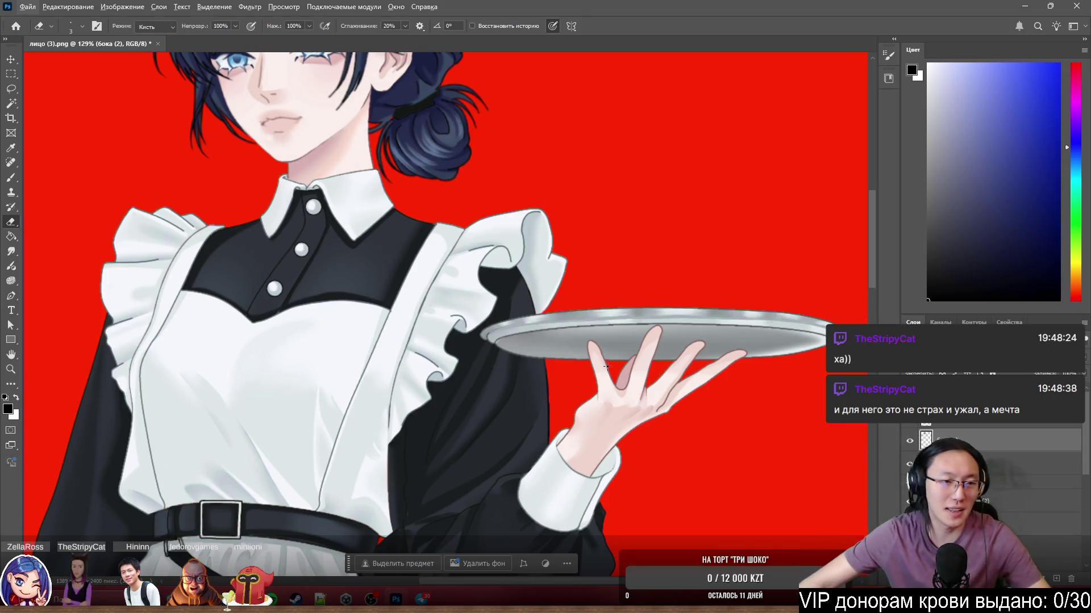
pyautogui.scroll(-3, 568, 284)
pyautogui.scroll(2, 371, 201)
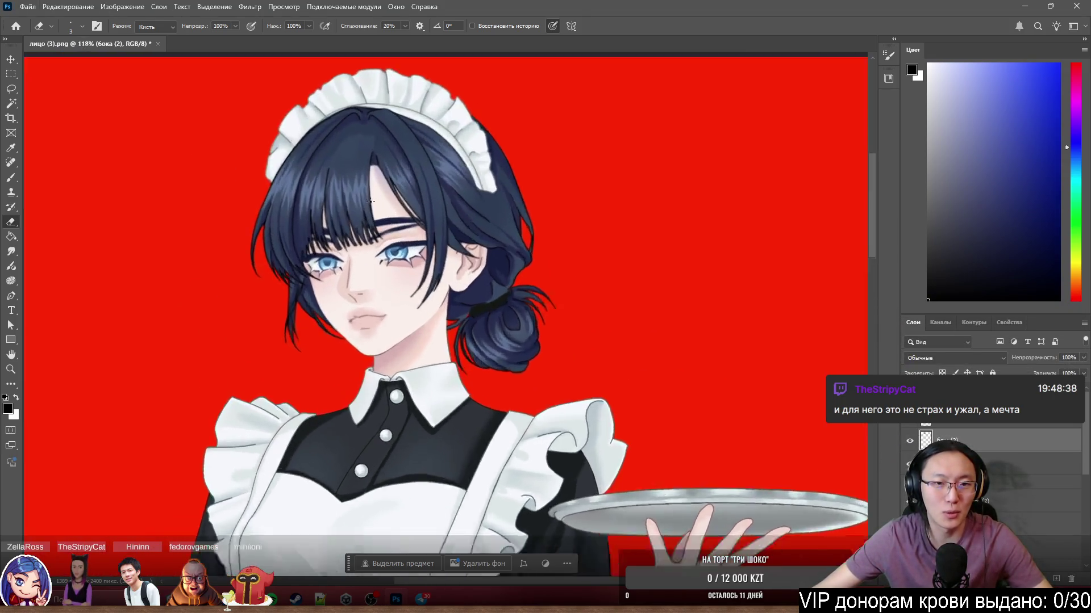
pyautogui.scroll(4, 446, 339)
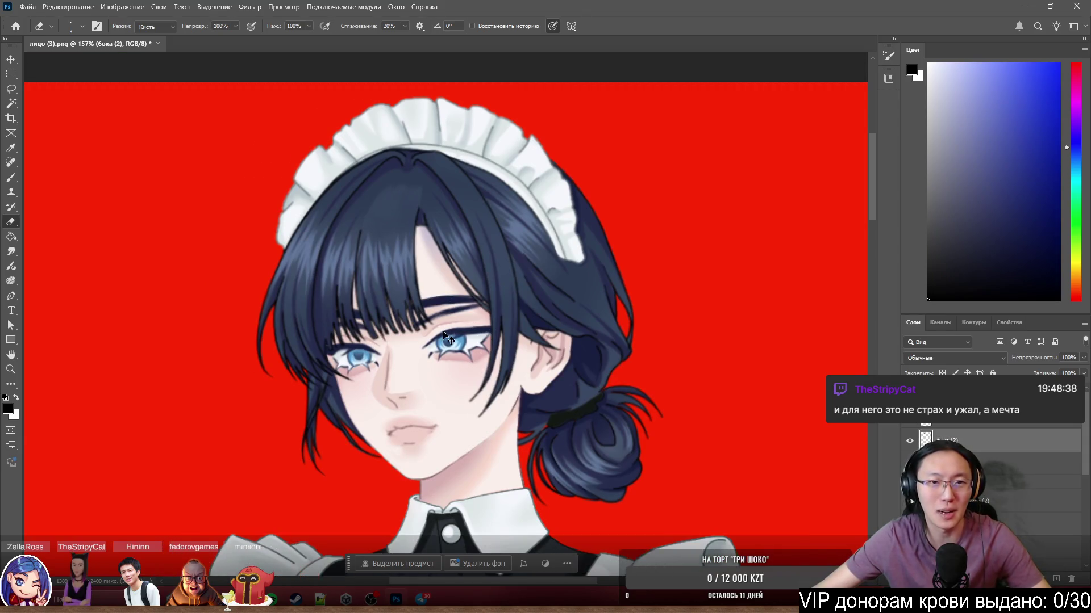
pyautogui.scroll(-2, 446, 338)
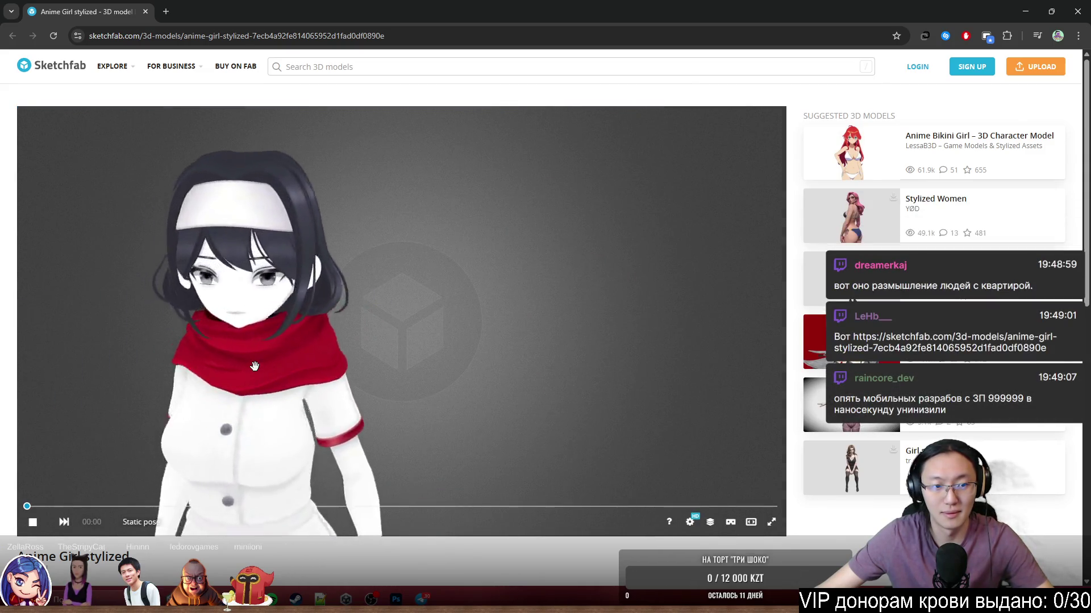
# Orbit the Anime Girl model to view the torso, skirt and head from several angles.
pyautogui.moveTo(254, 367)
pyautogui.mouseDown()
pyautogui.moveTo(469, 403)
pyautogui.moveTo(468, 384)
pyautogui.mouseUp()
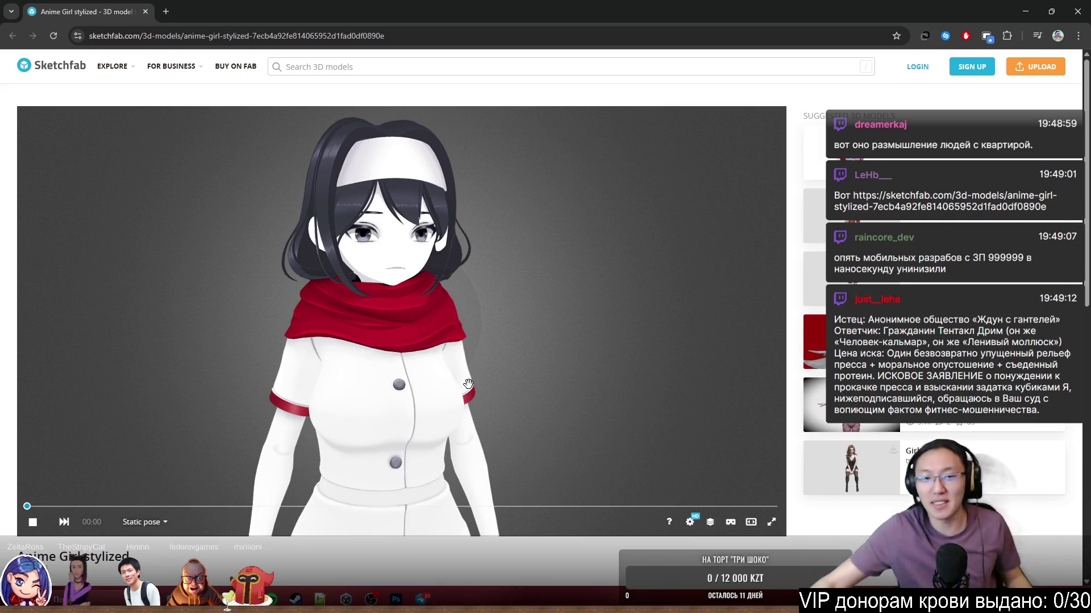
pyautogui.moveTo(513, 259)
pyautogui.mouseDown()
pyautogui.moveTo(527, 270)
pyautogui.moveTo(521, 283)
pyautogui.mouseUp()
pyautogui.moveTo(654, 245); pyautogui.dragTo(555, 248)
pyautogui.moveTo(529, 248)
pyautogui.mouseDown()
pyautogui.moveTo(633, 251)
pyautogui.moveTo(499, 261)
pyautogui.moveTo(467, 224)
pyautogui.moveTo(501, 221)
pyautogui.mouseUp()
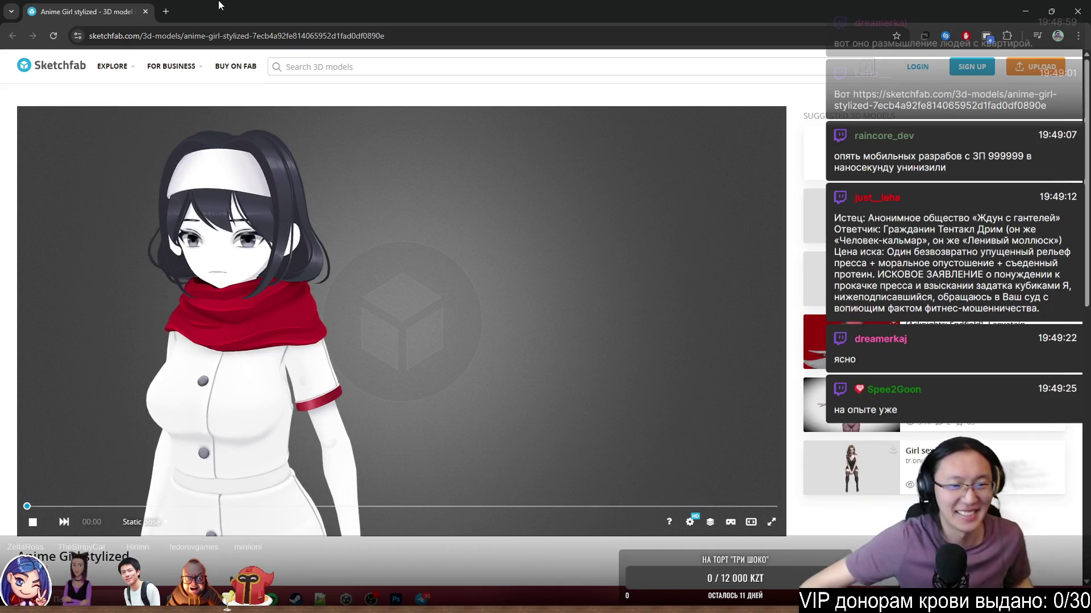
pyautogui.moveTo(343, 227); pyautogui.dragTo(521, 238)
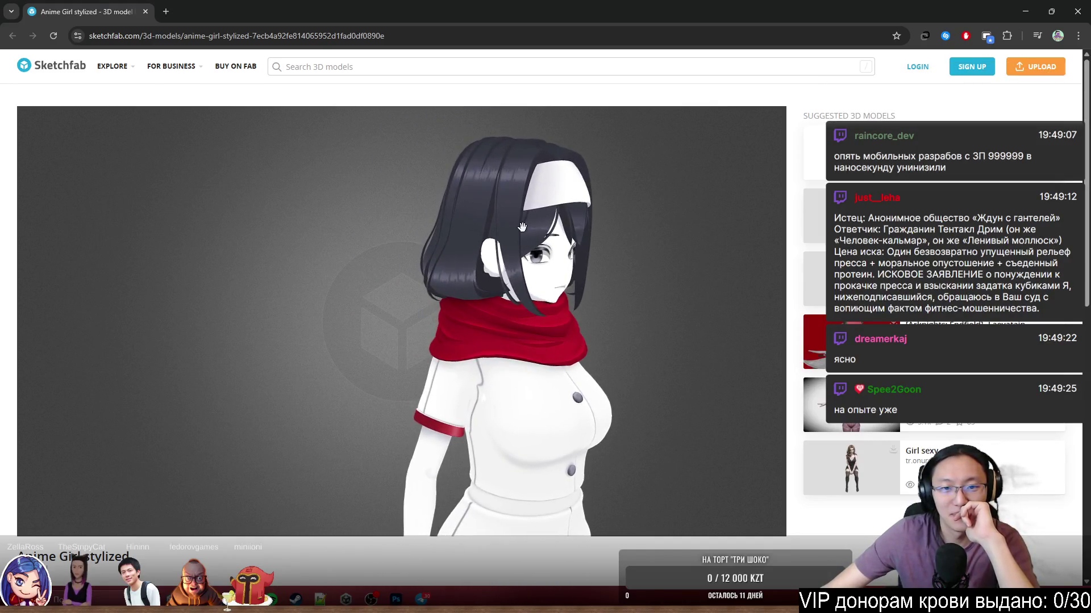
pyautogui.scroll(3, 597, 254)
# Recentre the model, zoom in on her head and turn her back to a frontal view.
pyautogui.doubleClick(598, 254)
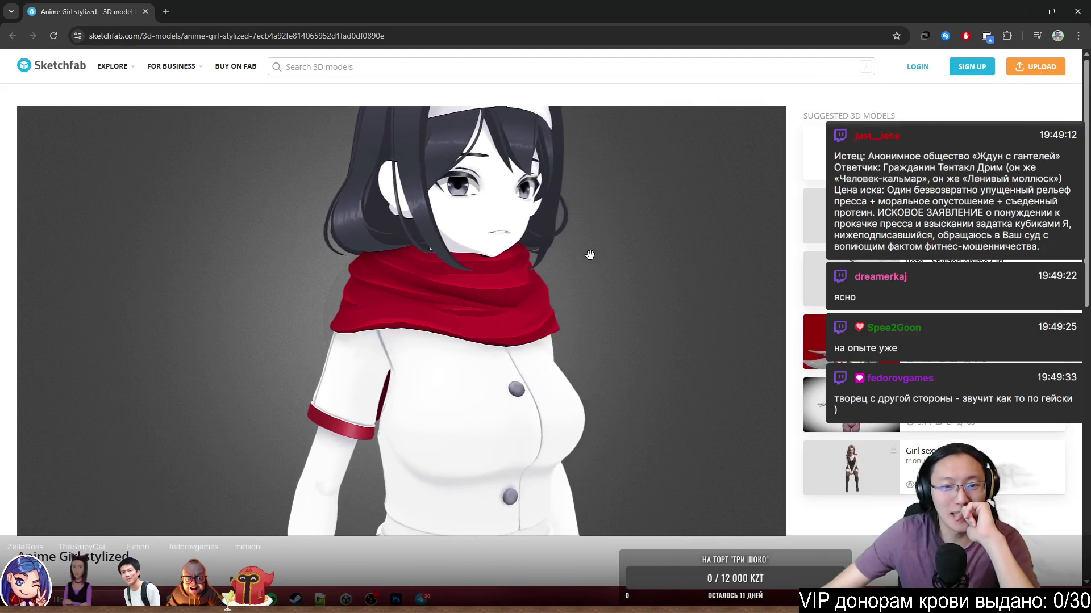
pyautogui.doubleClick(587, 257)
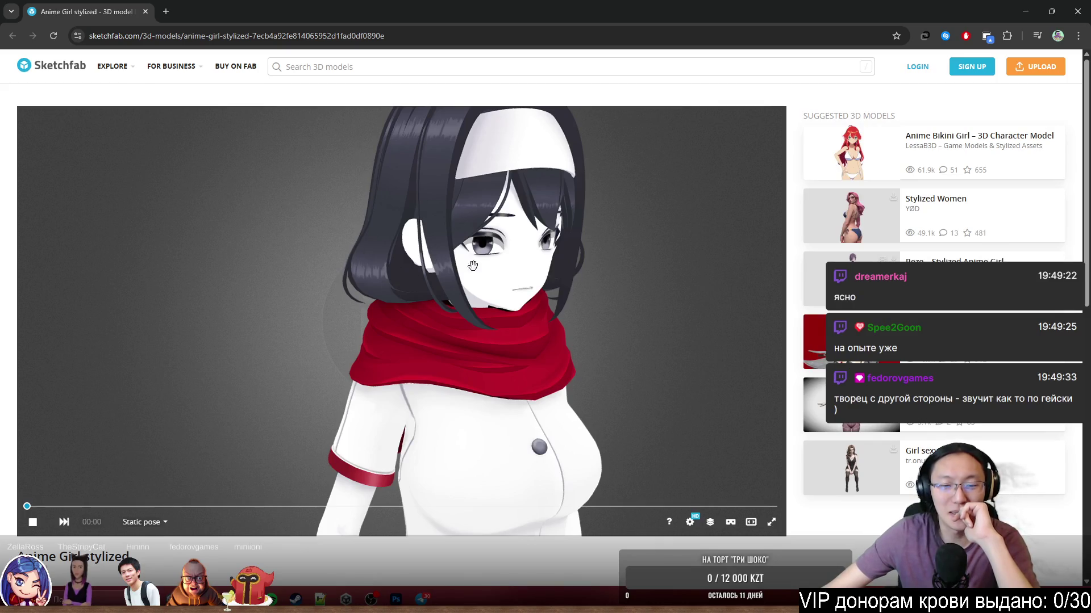
pyautogui.moveTo(692, 282)
pyautogui.mouseDown()
pyautogui.moveTo(669, 297)
pyautogui.moveTo(685, 298)
pyautogui.mouseUp()
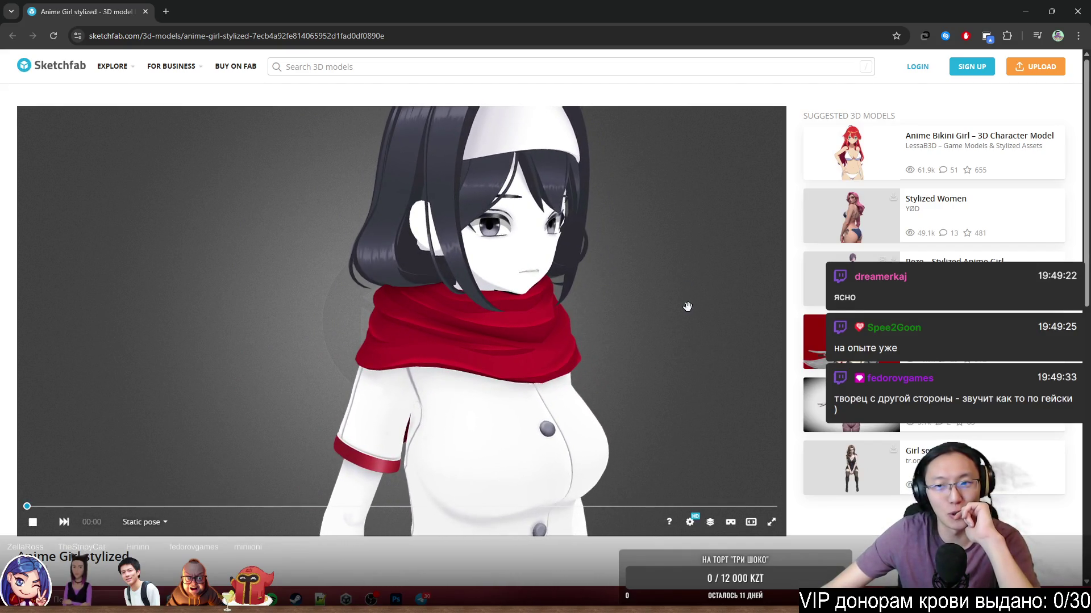
pyautogui.moveTo(669, 306)
pyautogui.mouseDown()
pyautogui.moveTo(657, 295)
pyautogui.moveTo(540, 384)
pyautogui.moveTo(545, 392)
pyautogui.moveTo(506, 389)
pyautogui.moveTo(458, 409)
pyautogui.moveTo(689, 424)
pyautogui.moveTo(548, 423)
pyautogui.moveTo(649, 421)
pyautogui.mouseUp()
pyautogui.doubleClick(648, 421)
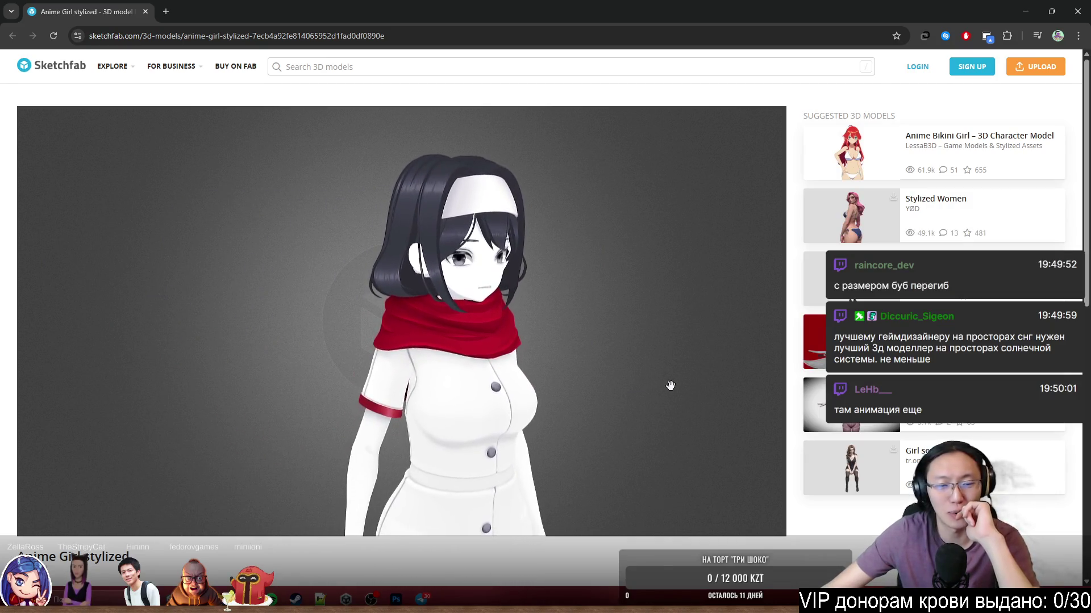
pyautogui.moveTo(643, 375)
pyautogui.mouseDown()
pyautogui.moveTo(560, 382)
pyautogui.moveTo(670, 392)
pyautogui.moveTo(656, 401)
pyautogui.moveTo(700, 392)
pyautogui.moveTo(637, 410)
pyautogui.moveTo(565, 406)
pyautogui.moveTo(607, 392)
pyautogui.mouseUp()
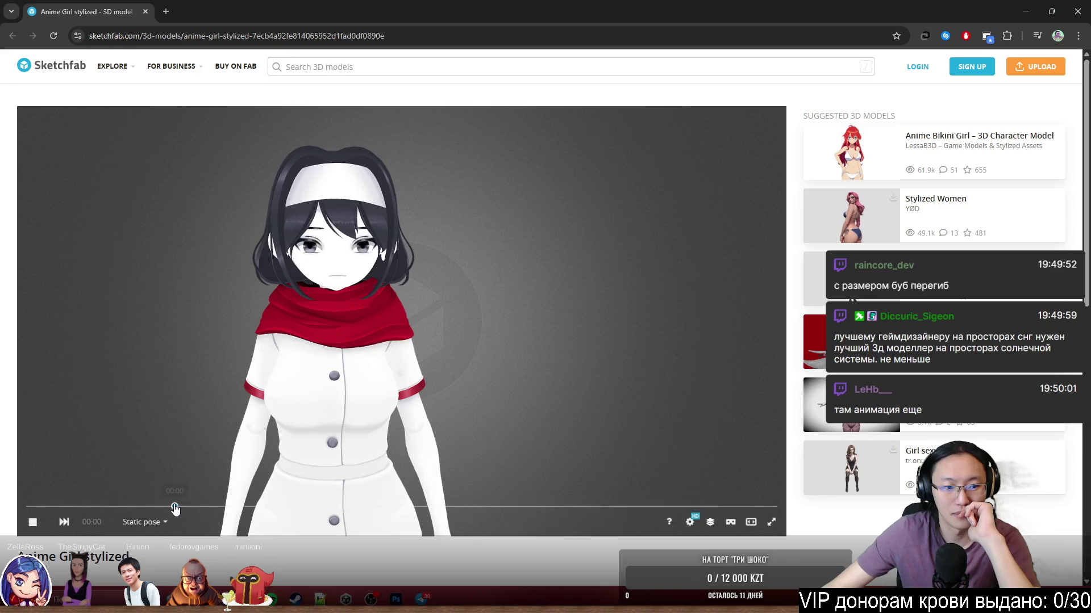
# Switch the model's animation clip to rig.001|Walk.
pyautogui.click(142, 523)
pyautogui.click(142, 475)
pyautogui.click(153, 491)
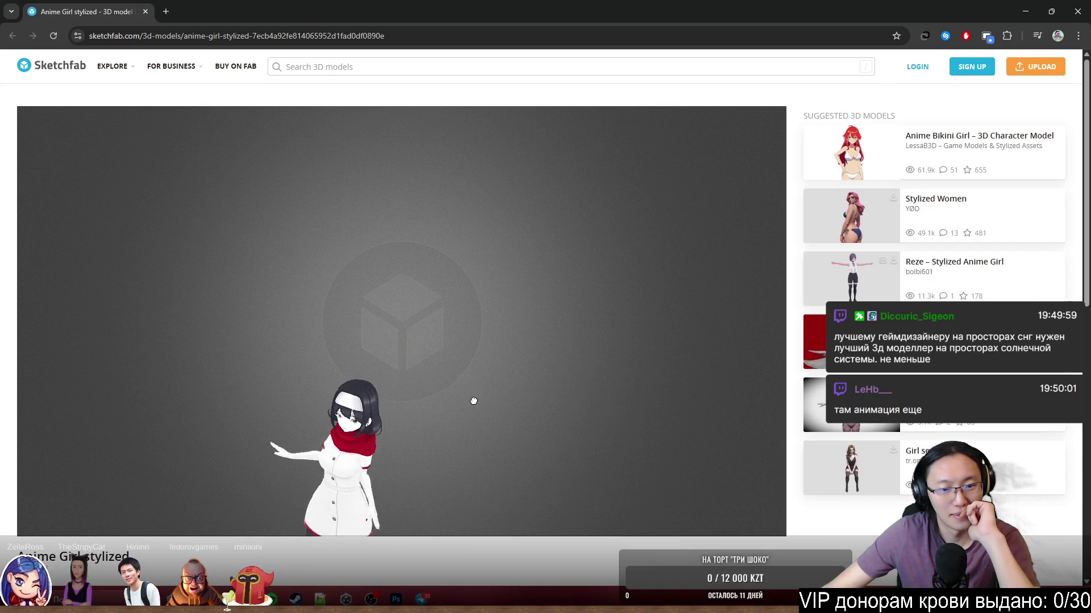
# View the walking model from above and switch her animation back to rig.001|Idle.
pyautogui.moveTo(475, 401)
pyautogui.mouseDown()
pyautogui.moveTo(446, 409)
pyautogui.moveTo(453, 394)
pyautogui.mouseUp()
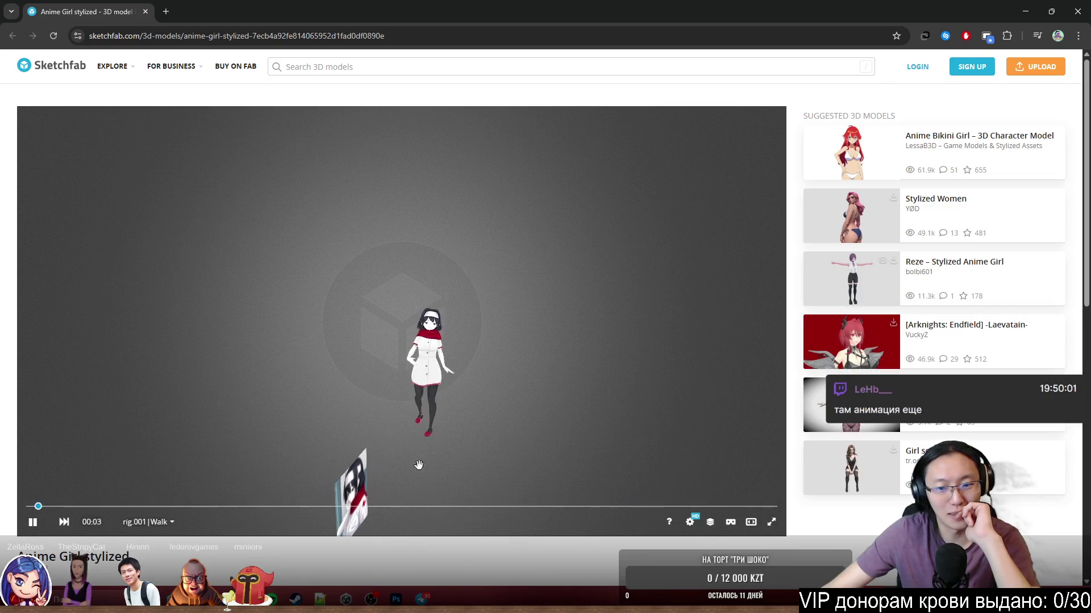
pyautogui.click(146, 523)
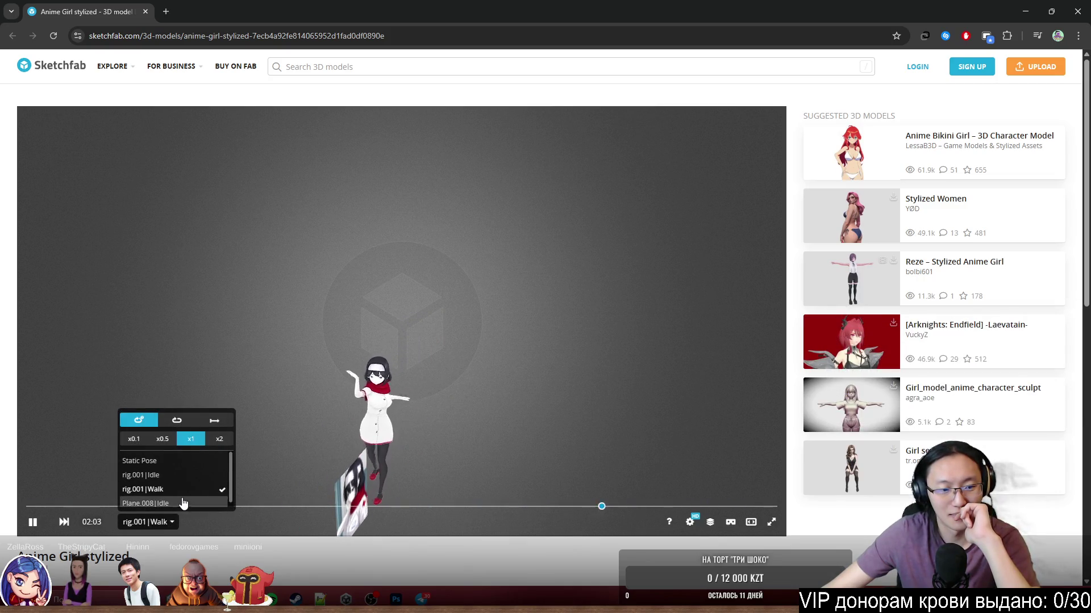
pyautogui.click(181, 472)
# Turn the model to face forward, play Plane.008|Idle, and shrink the browser window over Photoshop.
pyautogui.moveTo(402, 394)
pyautogui.mouseDown()
pyautogui.moveTo(504, 427)
pyautogui.moveTo(472, 406)
pyautogui.mouseUp()
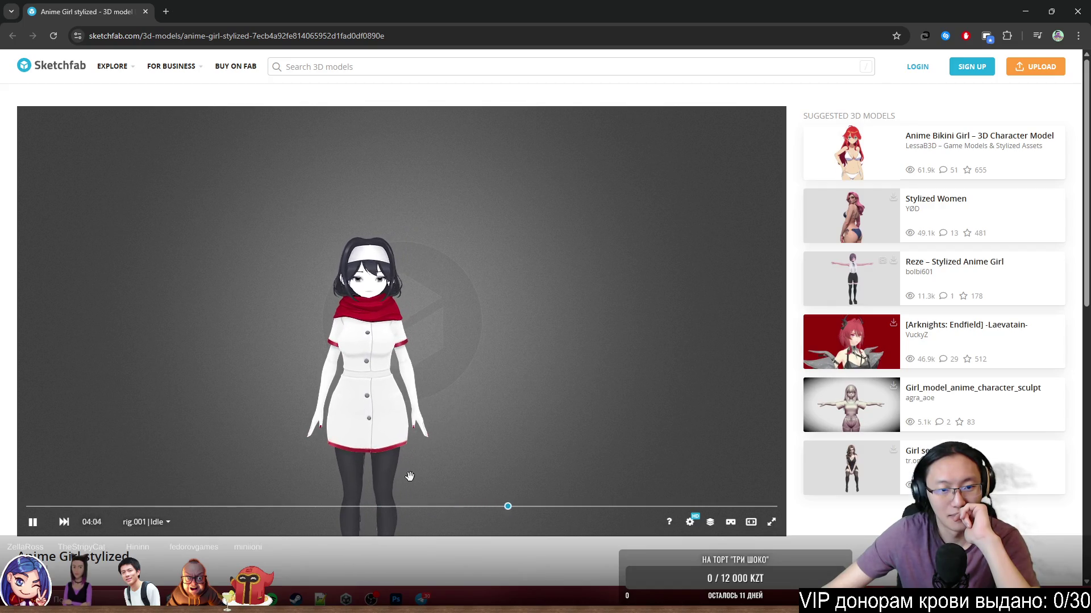
pyautogui.click(168, 523)
pyautogui.click(170, 499)
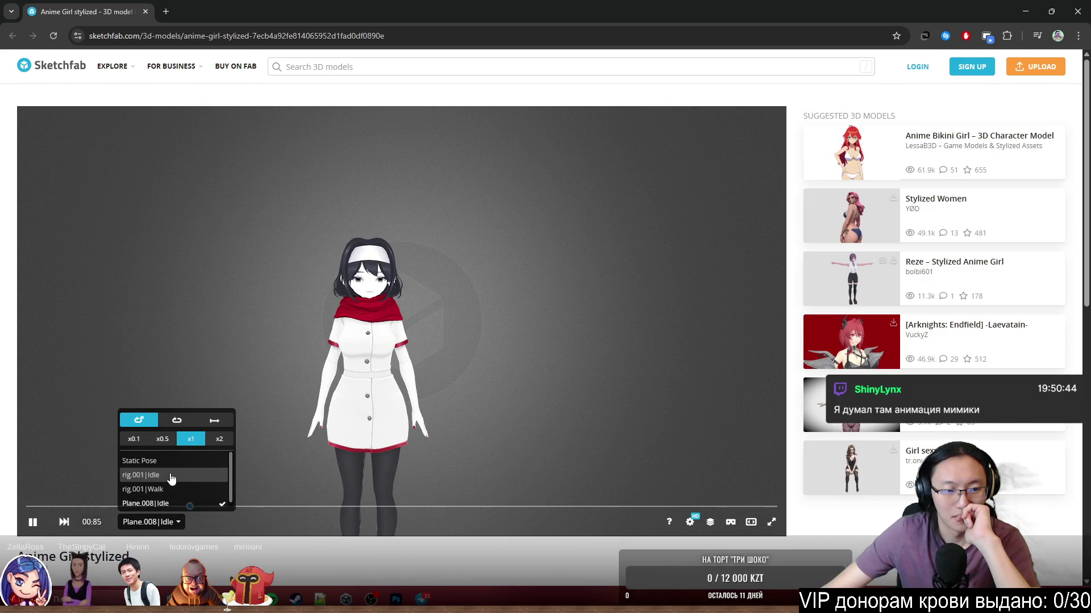
pyautogui.moveTo(901, 10); pyautogui.dragTo(648, 102)
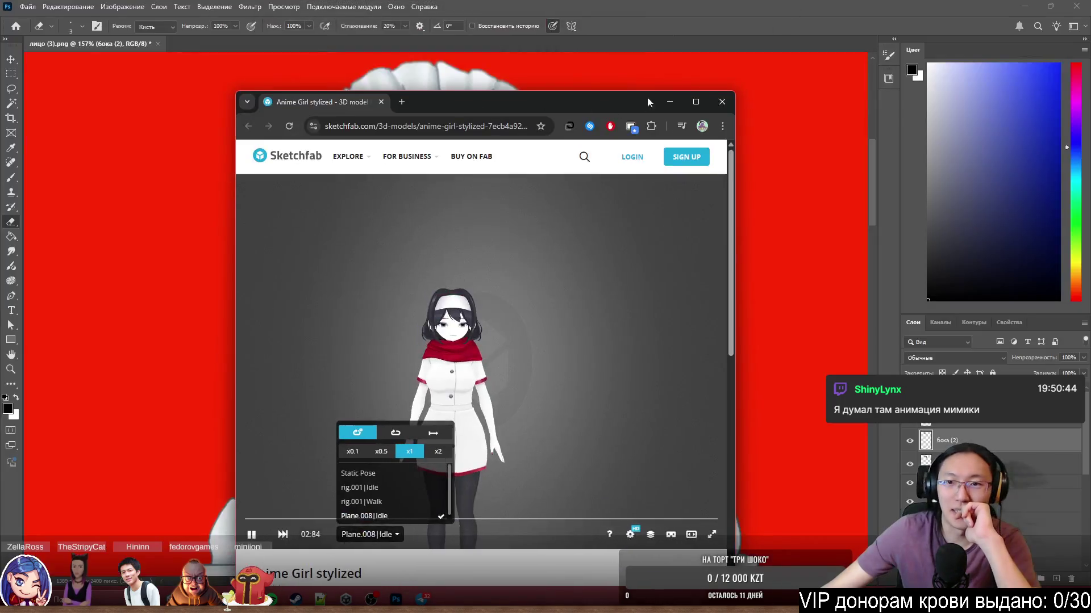
pyautogui.click(722, 102)
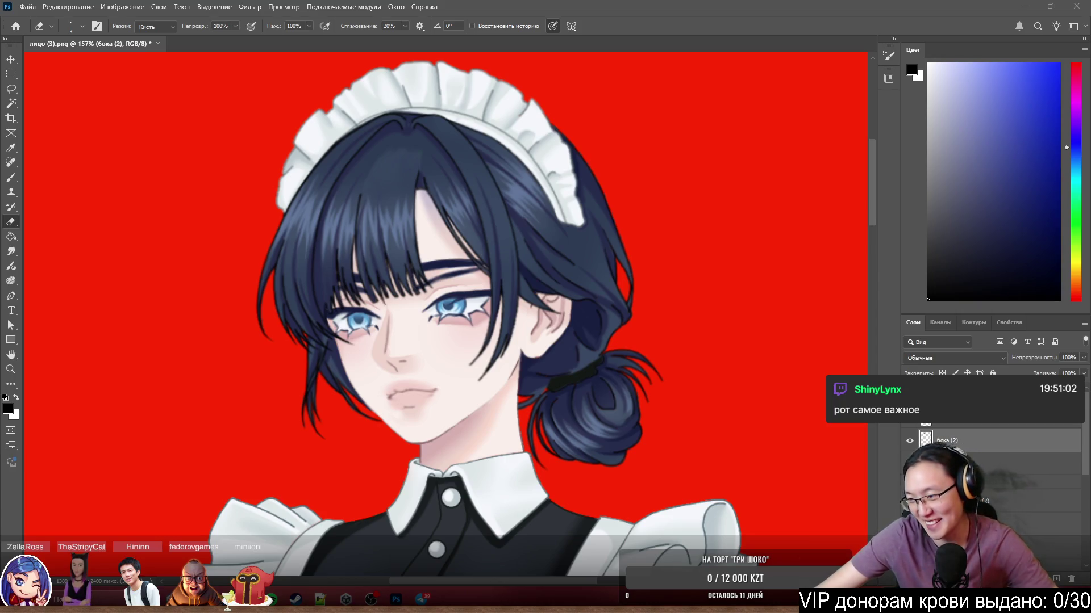
pyautogui.scroll(-3, 520, 297)
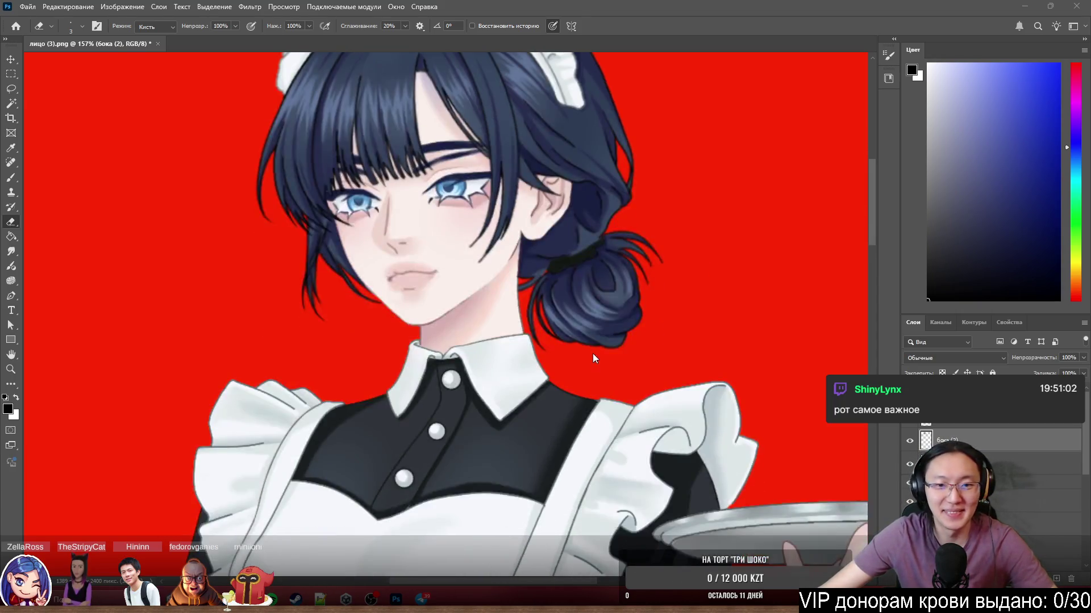
pyautogui.scroll(5, 551, 206)
pyautogui.keyDown('ctrl'); pyautogui.rightClick(691, 312); pyautogui.keyUp('ctrl')
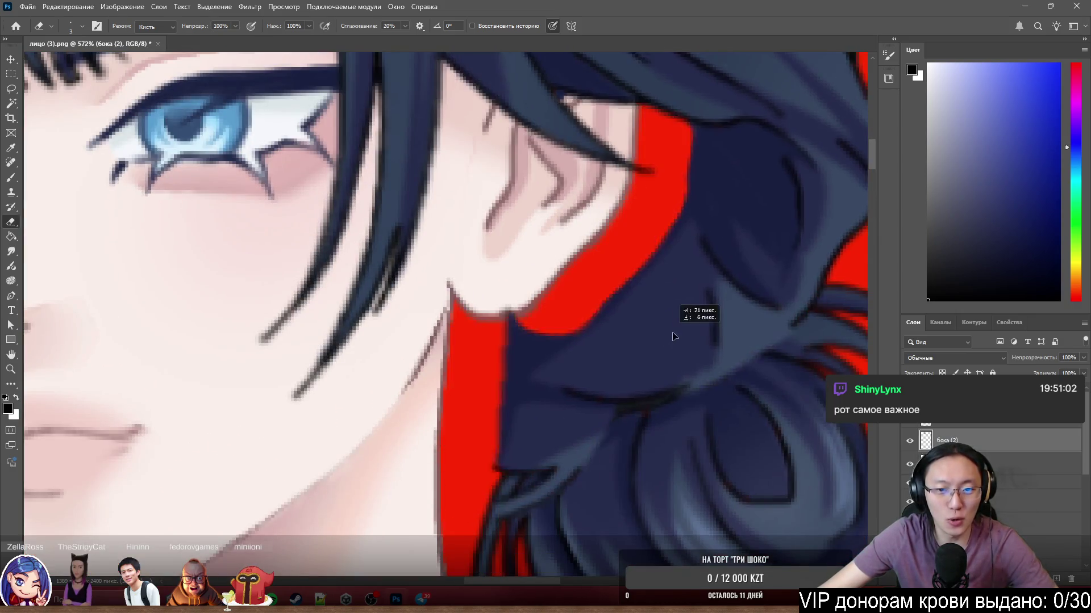
# On the основа layer, paint over the red pixels at the hair edge with a 2 px navy brush.
pyautogui.click(698, 314)
pyautogui.scroll(2, 523, 344)
pyautogui.scroll(4, 523, 343)
pyautogui.press('b')
pyautogui.keyDown('alt'); pyautogui.click(470, 339); pyautogui.keyUp('alt')
pyautogui.moveTo(446, 347); pyautogui.dragTo(245, 362)
pyautogui.moveTo(496, 348)
pyautogui.mouseDown()
pyautogui.moveTo(513, 309)
pyautogui.moveTo(545, 317)
pyautogui.moveTo(596, 273)
pyautogui.mouseUp()
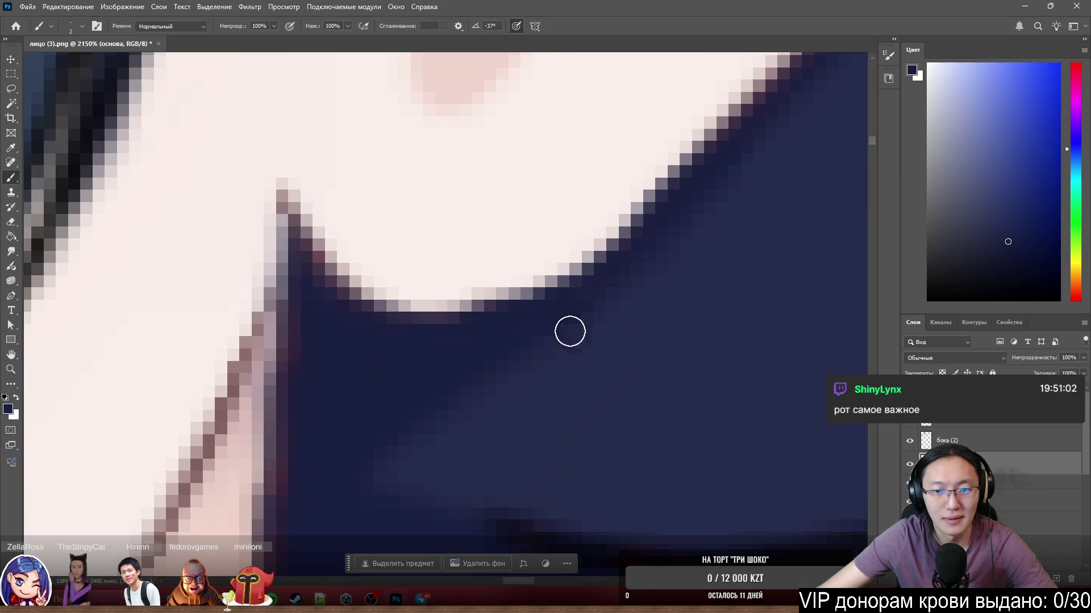
# Resample the navy hair colour and paint down the hair bun edge to cover the red fringe.
pyautogui.scroll(-10, 376, 338)
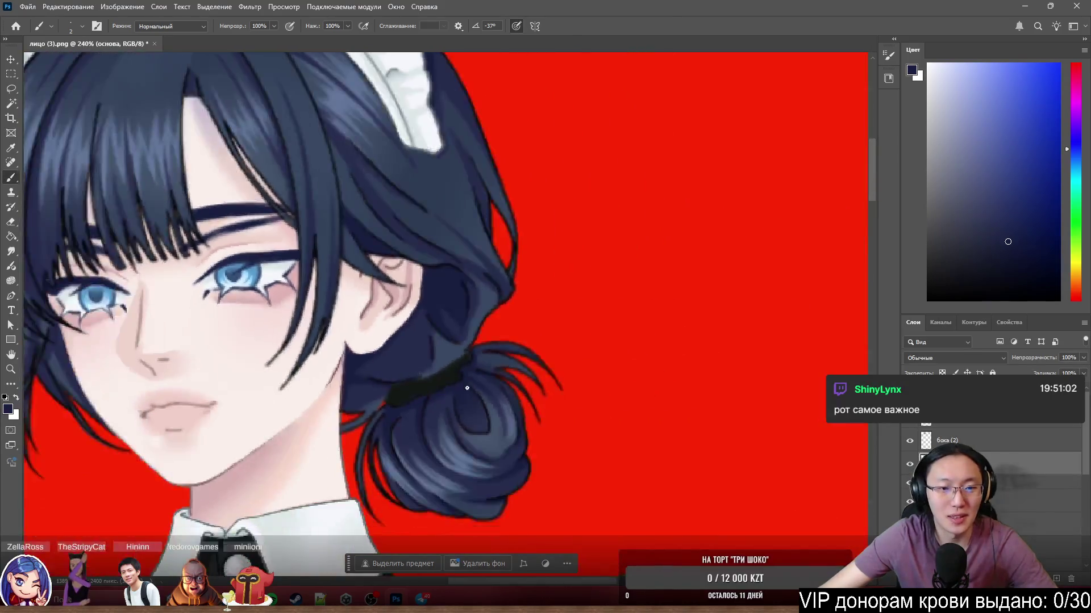
pyautogui.scroll(10, 492, 386)
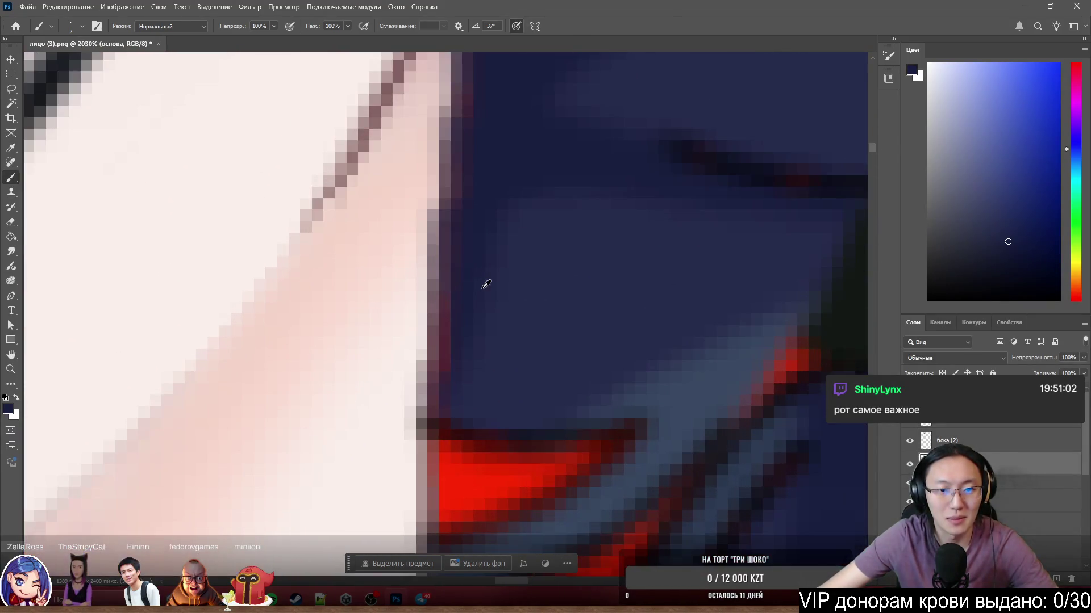
pyautogui.keyDown('alt'); pyautogui.click(460, 286); pyautogui.keyUp('alt')
pyautogui.moveTo(453, 251); pyautogui.dragTo(440, 404)
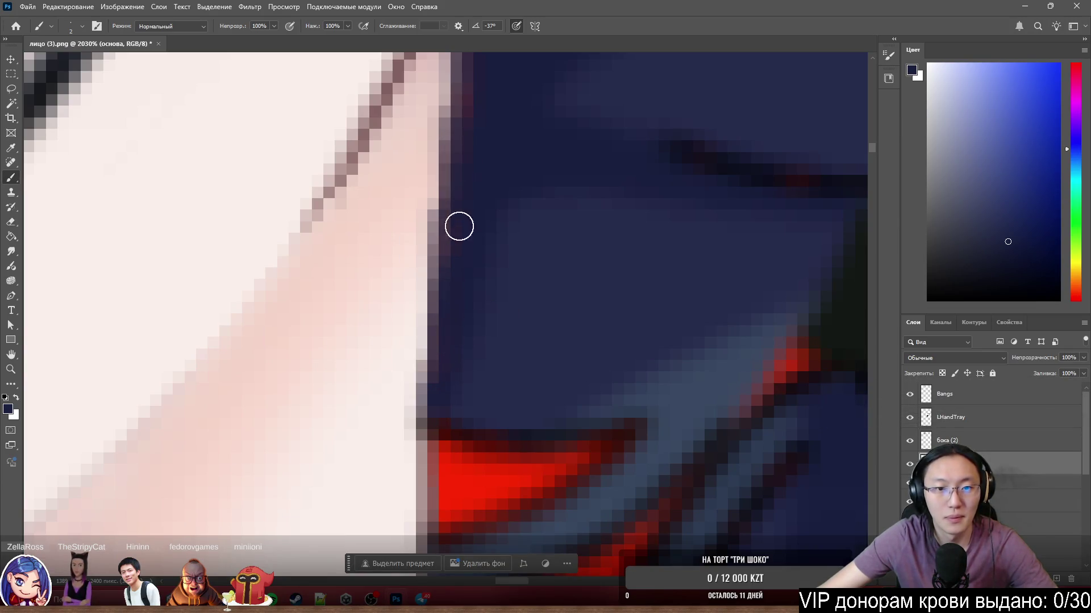
pyautogui.scroll(-3, 500, 245)
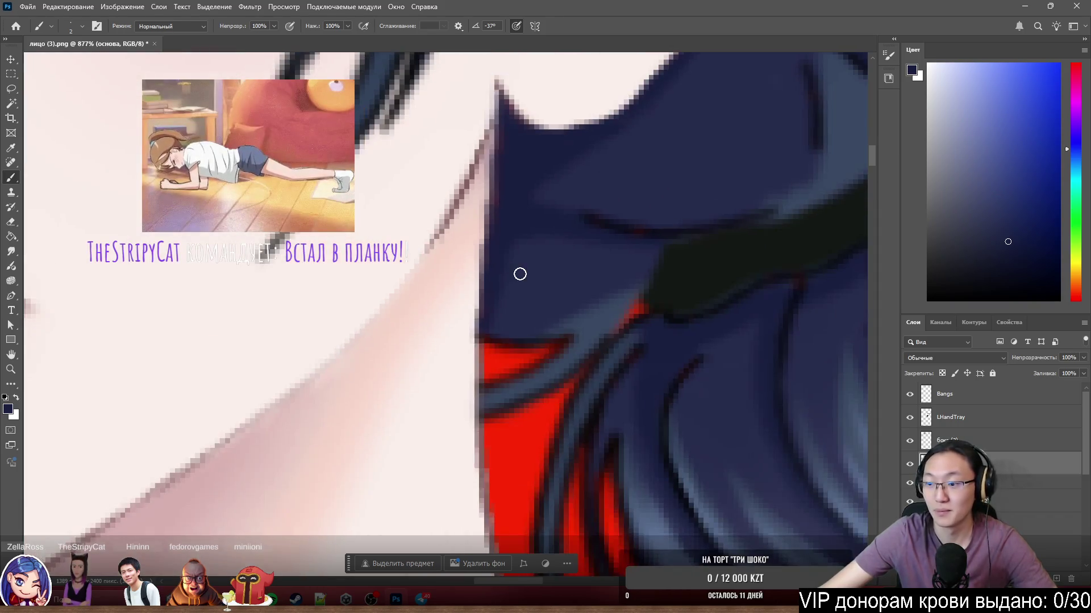
pyautogui.scroll(-3, 514, 284)
pyautogui.scroll(5, 491, 290)
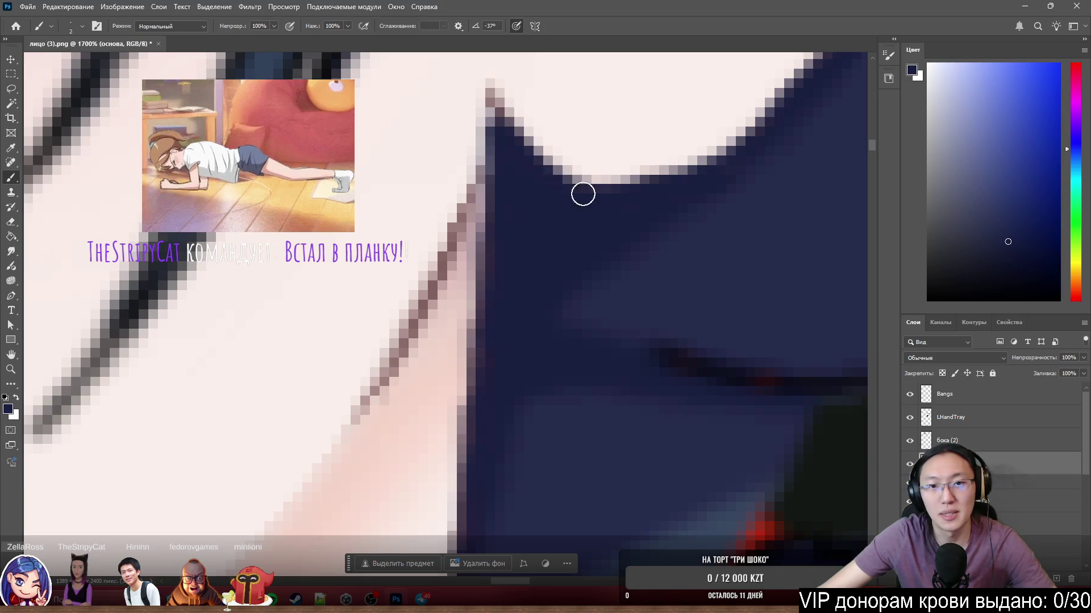
pyautogui.press('e')
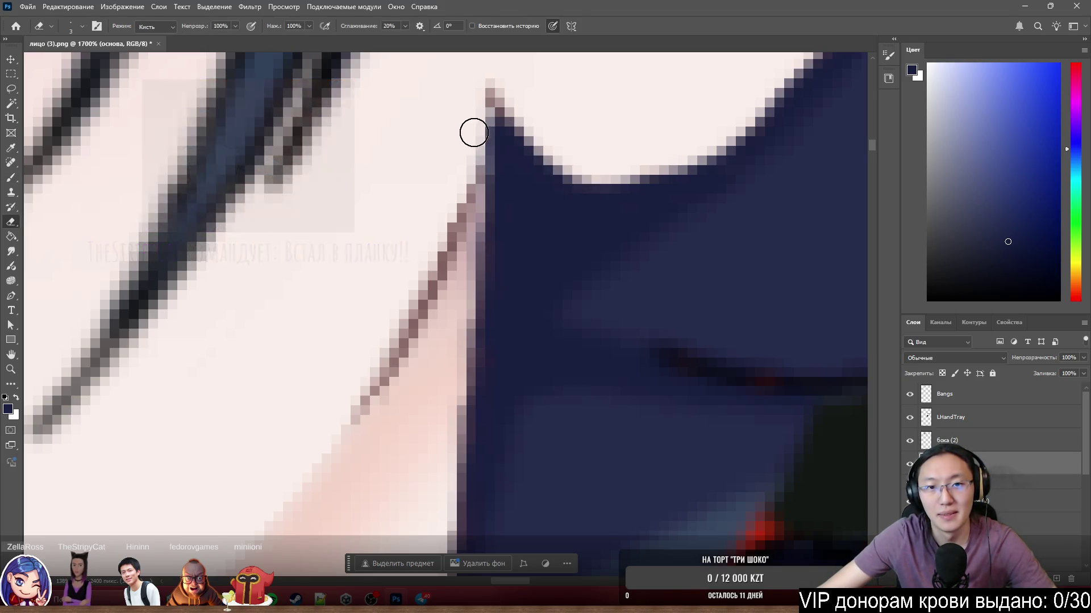
pyautogui.press('a')
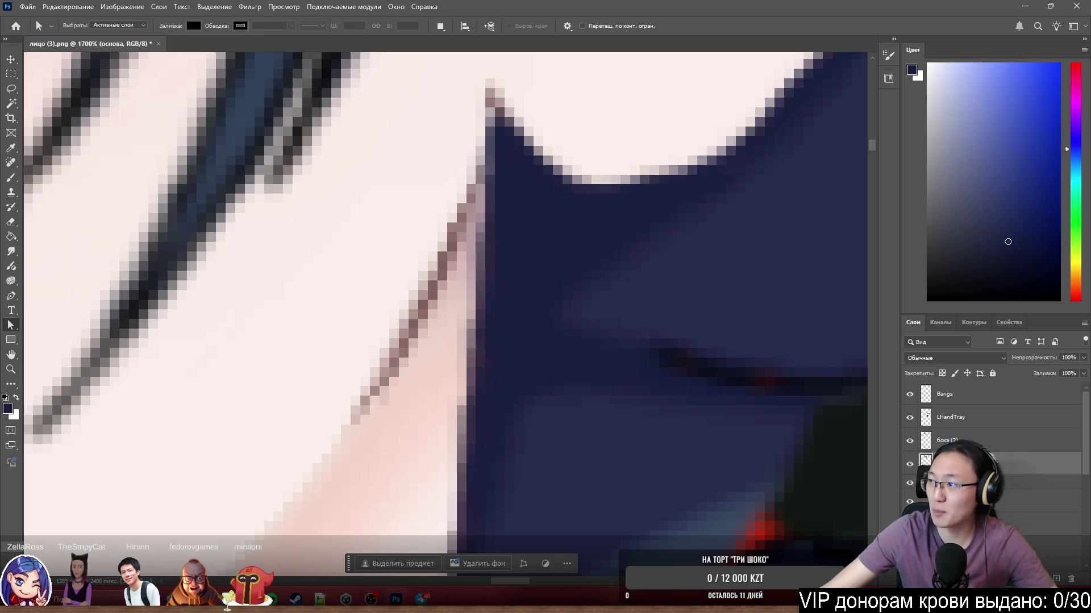
pyautogui.hotkey('alt', 'Tab')
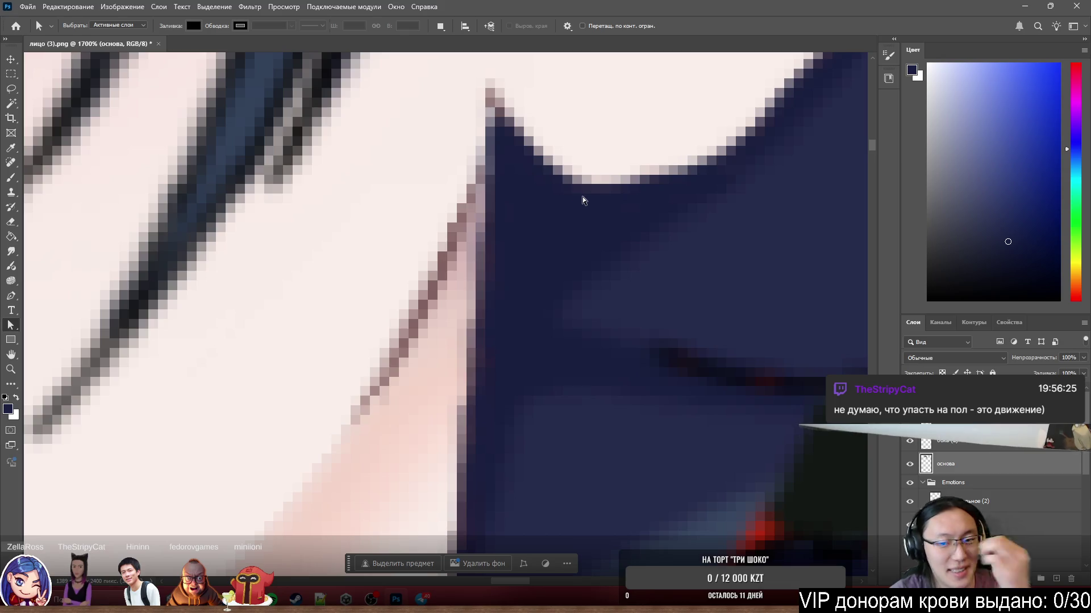
# Zoom out until the whole maid illustration, apron and silver tray included, fits the window.
pyautogui.scroll(-6, 663, 206)
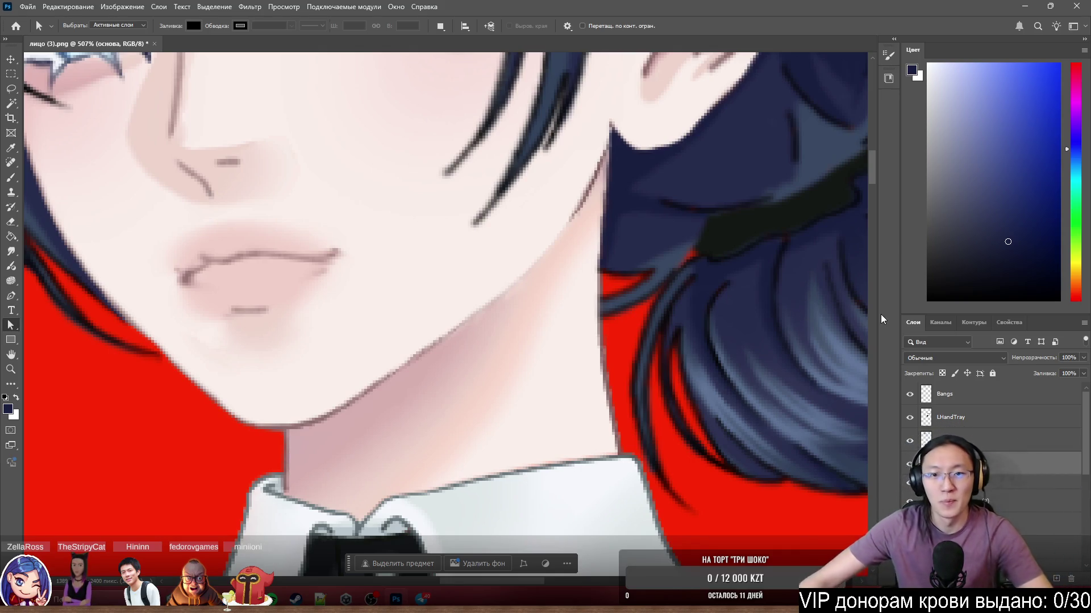
pyautogui.scroll(-10, 503, 320)
pyautogui.scroll(3, 501, 319)
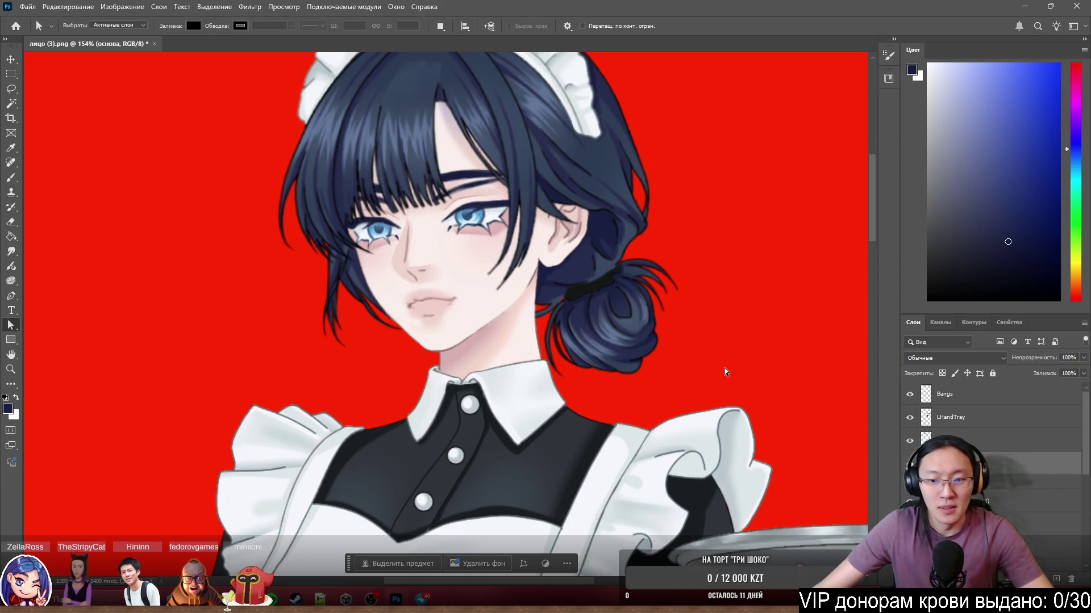
pyautogui.scroll(-2, 724, 363)
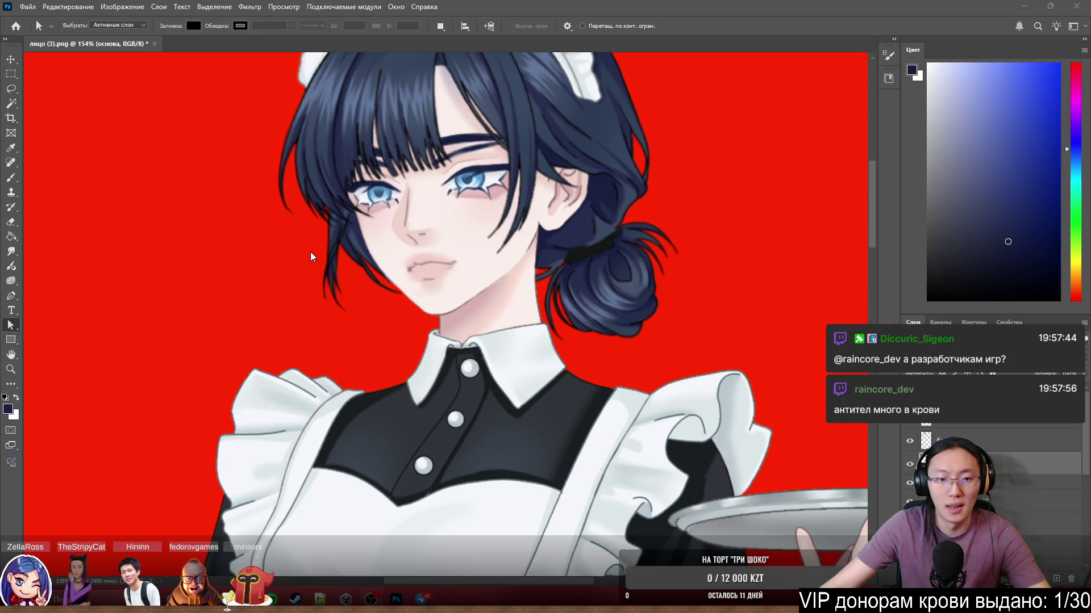
pyautogui.scroll(-8, 435, 280)
pyautogui.scroll(1, 432, 329)
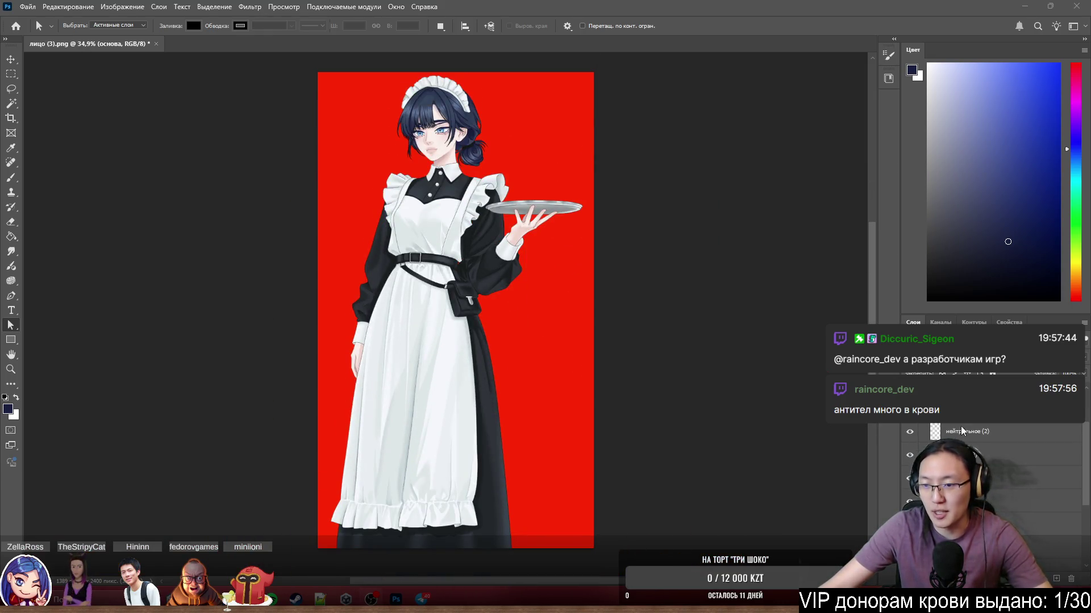
# Rename the бока (2) layer to 'Hair', then minimise everything to the Windows desktop.
pyautogui.click(909, 442)
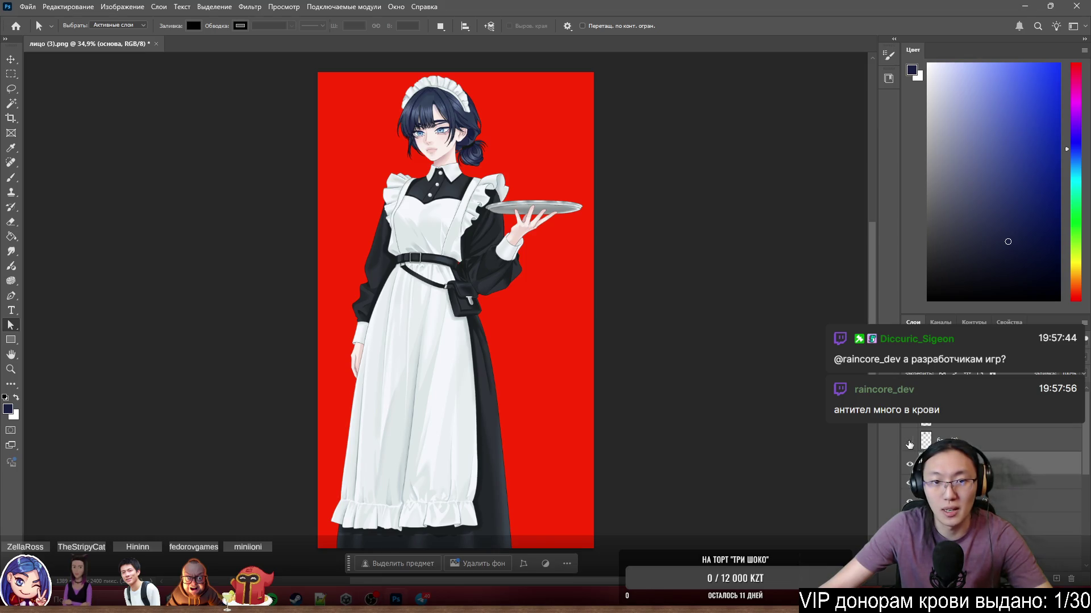
pyautogui.click(954, 440)
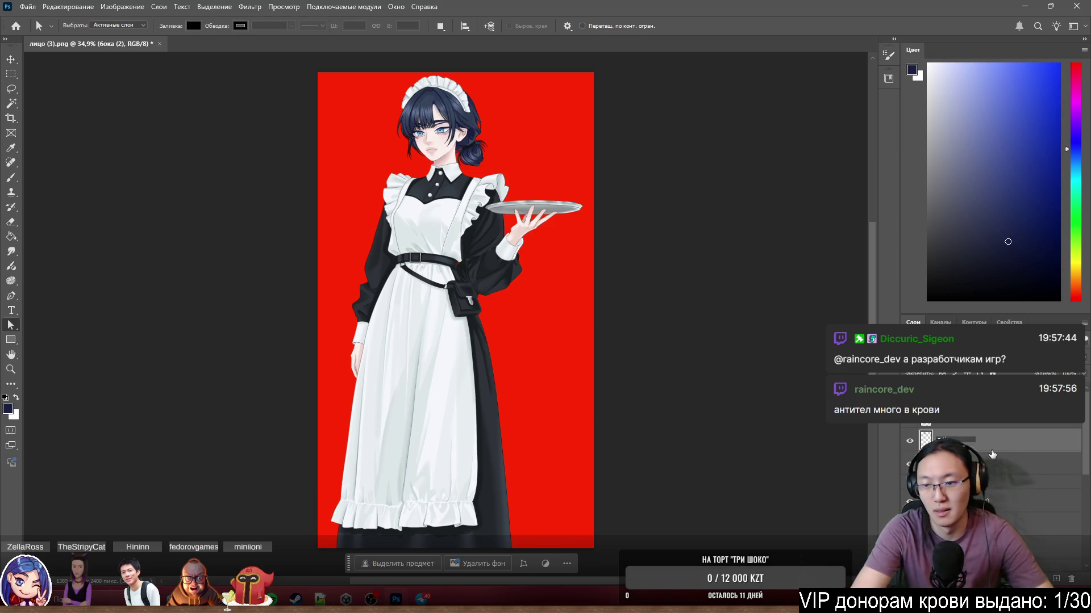
pyautogui.write('Hair')
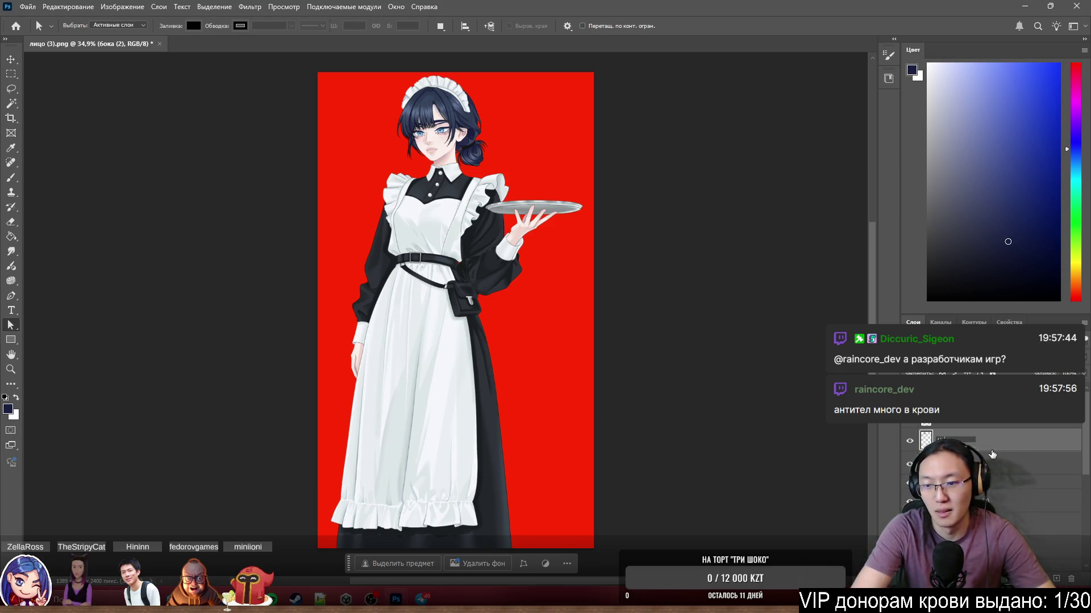
pyautogui.press('Return')
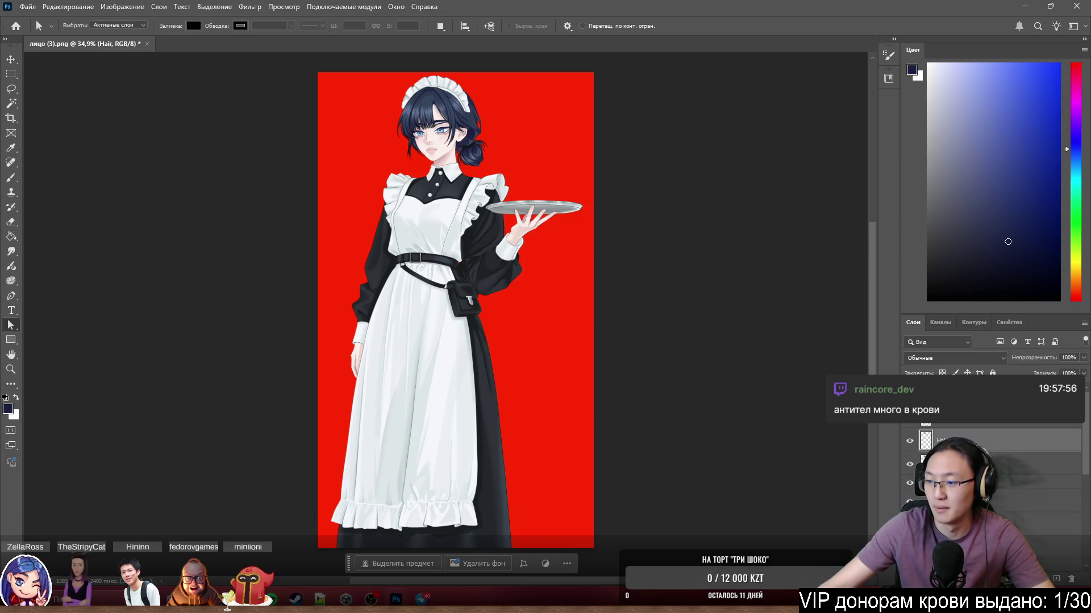
pyautogui.press('super+d')
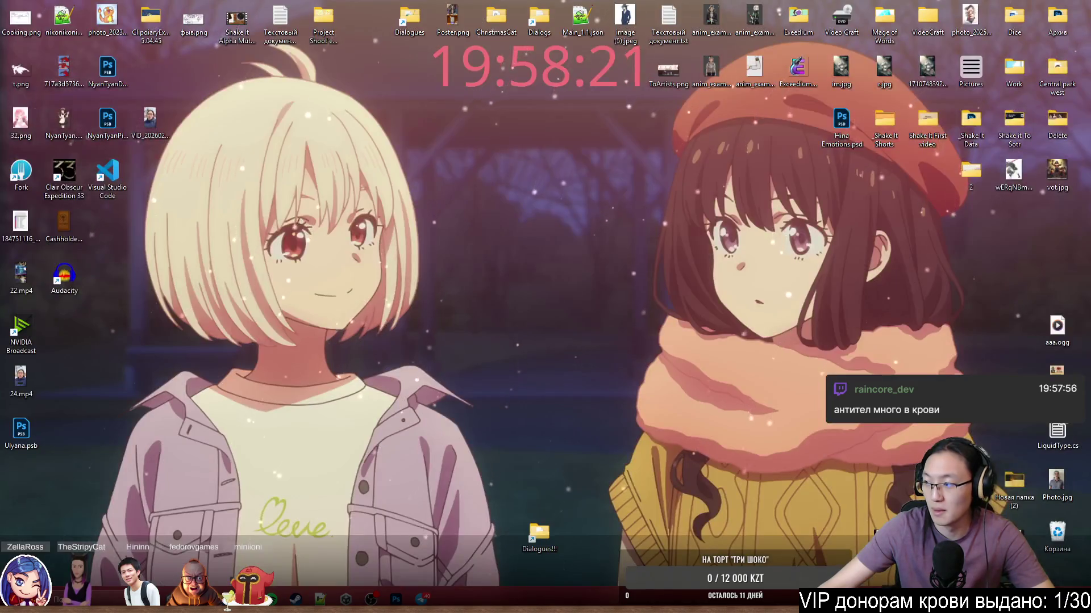
# Bring the Photoshop window with the maid illustration back using Win+D.
pyautogui.press('super+d')
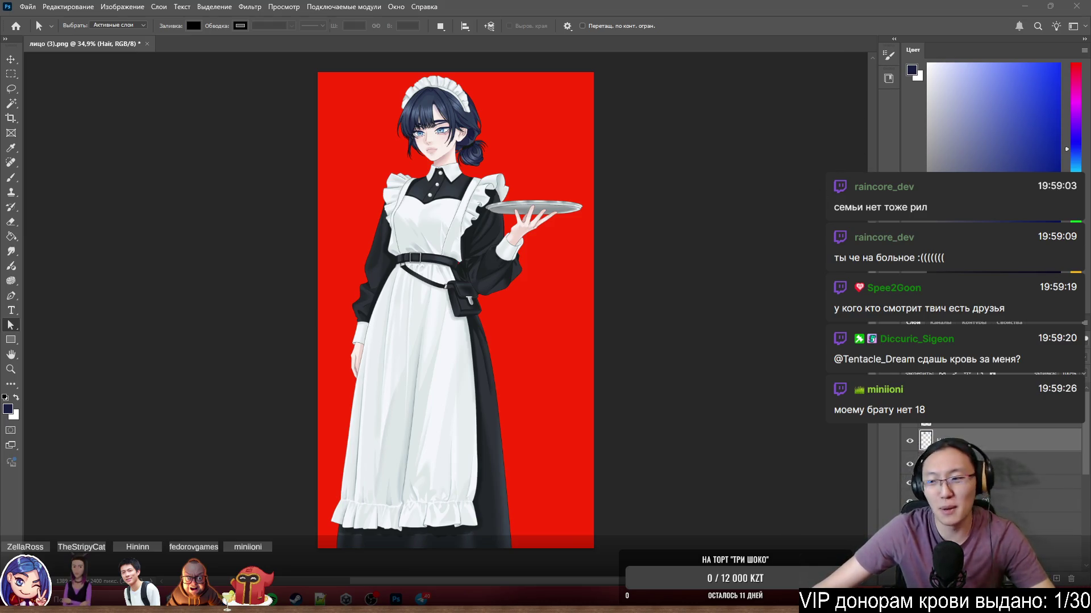
# Zoom in on the maid's face and upper body, then make the HairStrand layer active.
pyautogui.scroll(5, 489, 149)
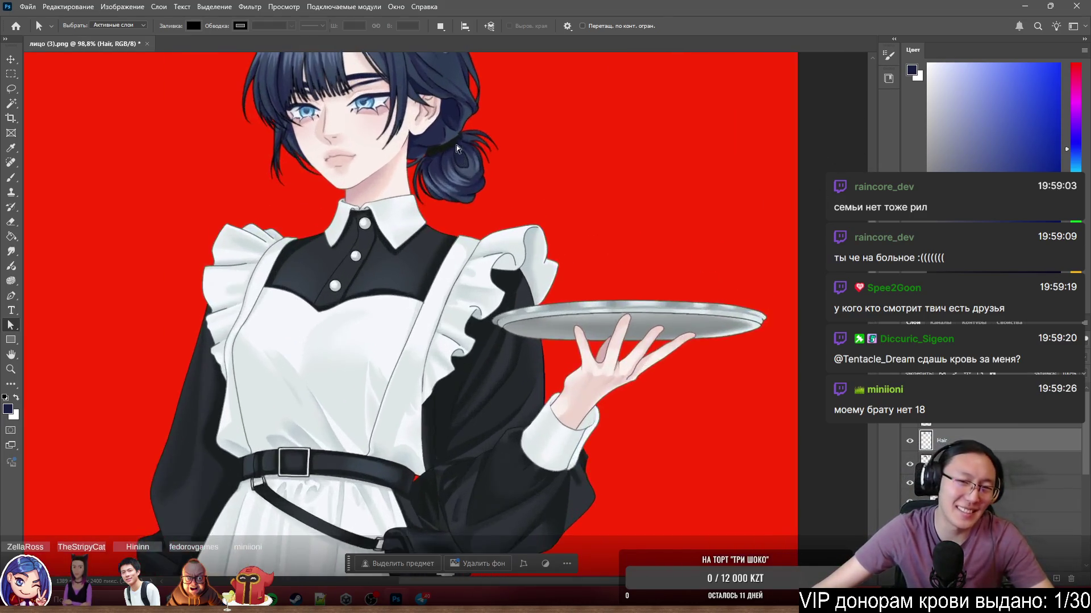
pyautogui.scroll(3, 466, 157)
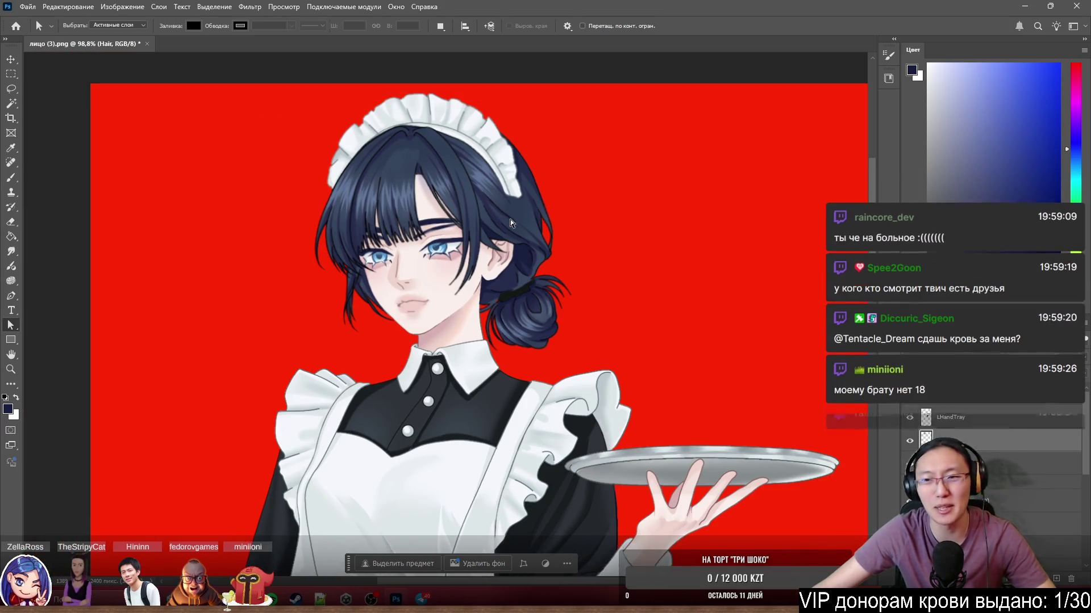
pyautogui.hscroll(-2, 509, 219)
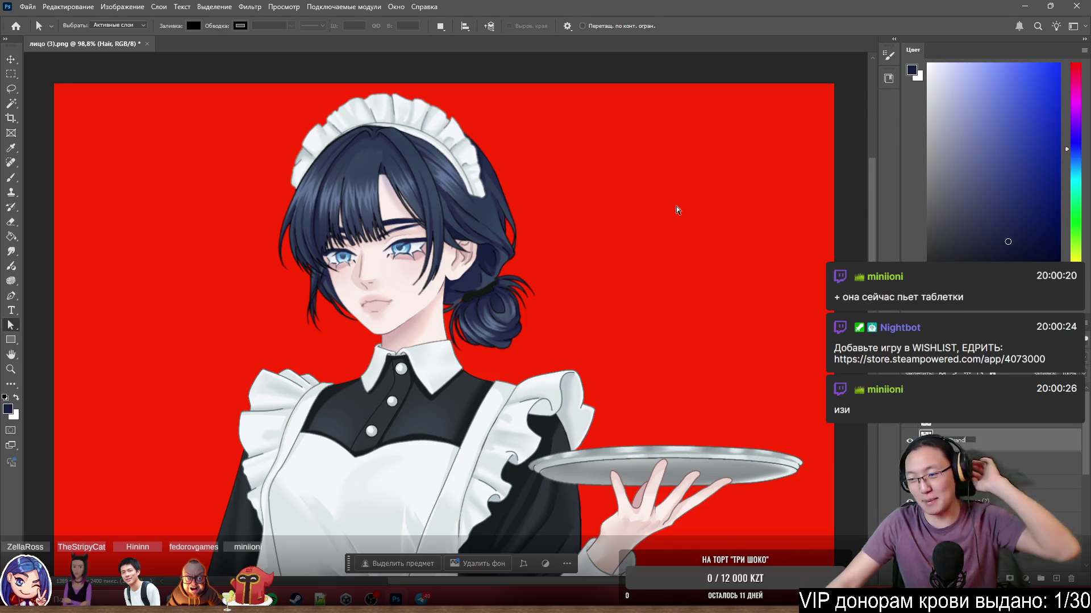
pyautogui.hotkey('alt', ']')
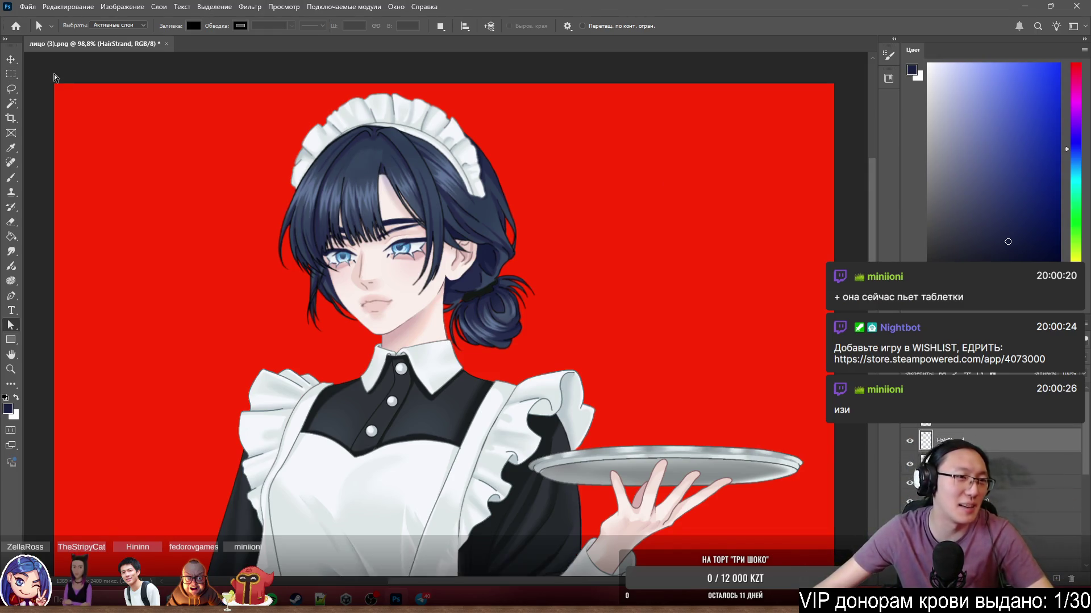
pyautogui.scroll(-3, 264, 146)
pyautogui.scroll(5, 256, 151)
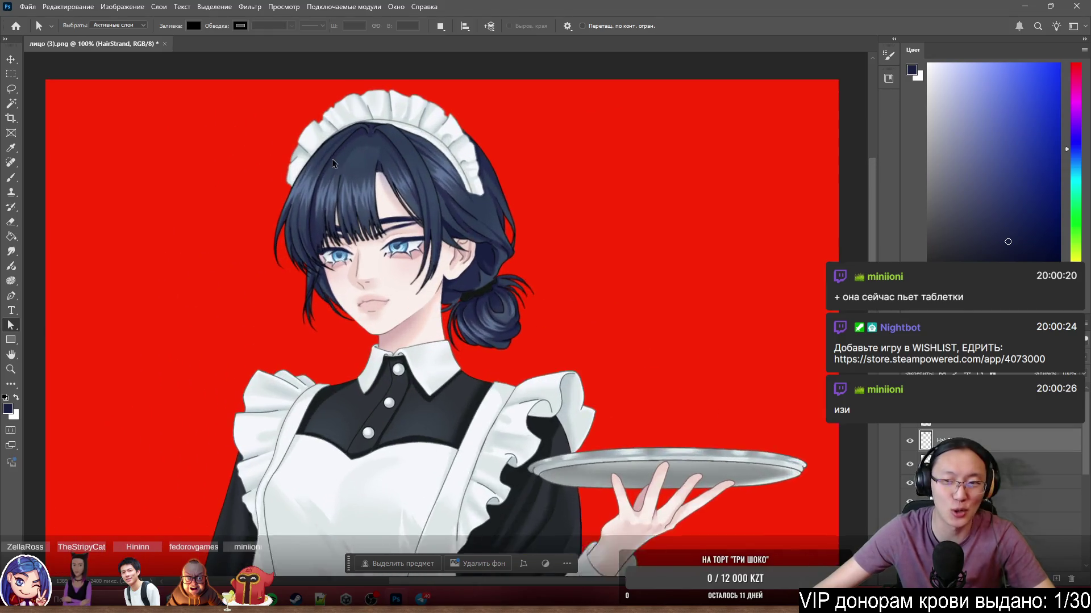
pyautogui.scroll(-1, 335, 162)
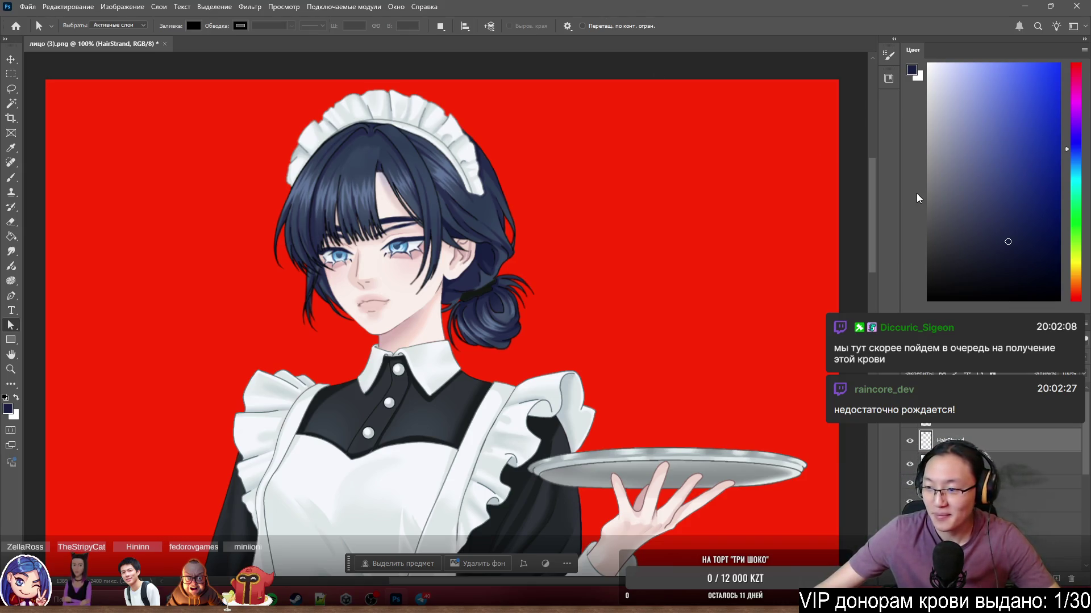
# Zoom into the belt buckle, try nudging the belt layer down-right, and undo the move.
pyautogui.scroll(-2, 812, 224)
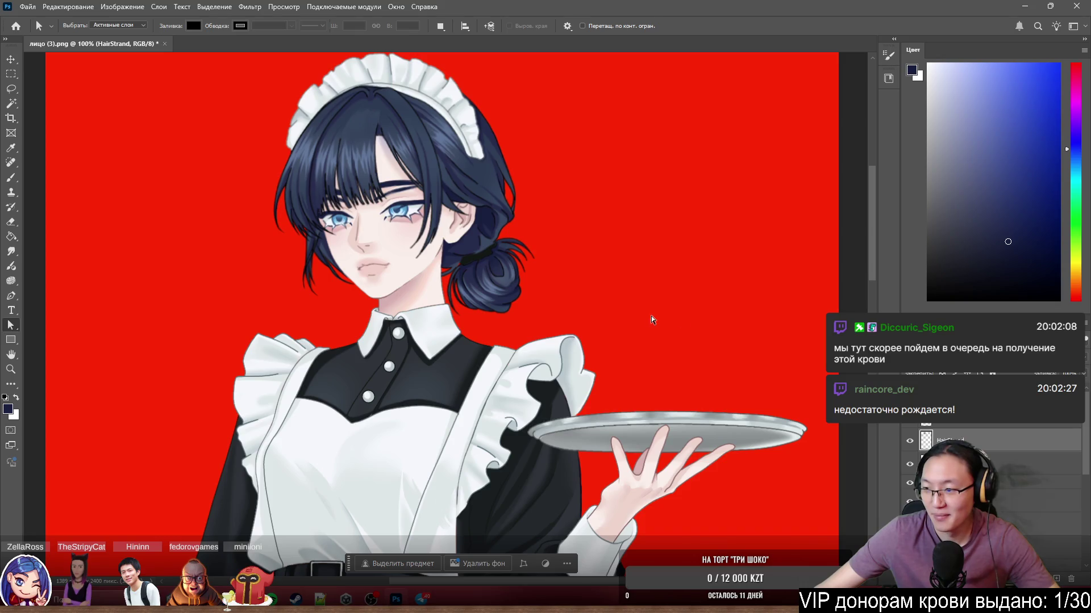
pyautogui.hscroll(-2, 354, 275)
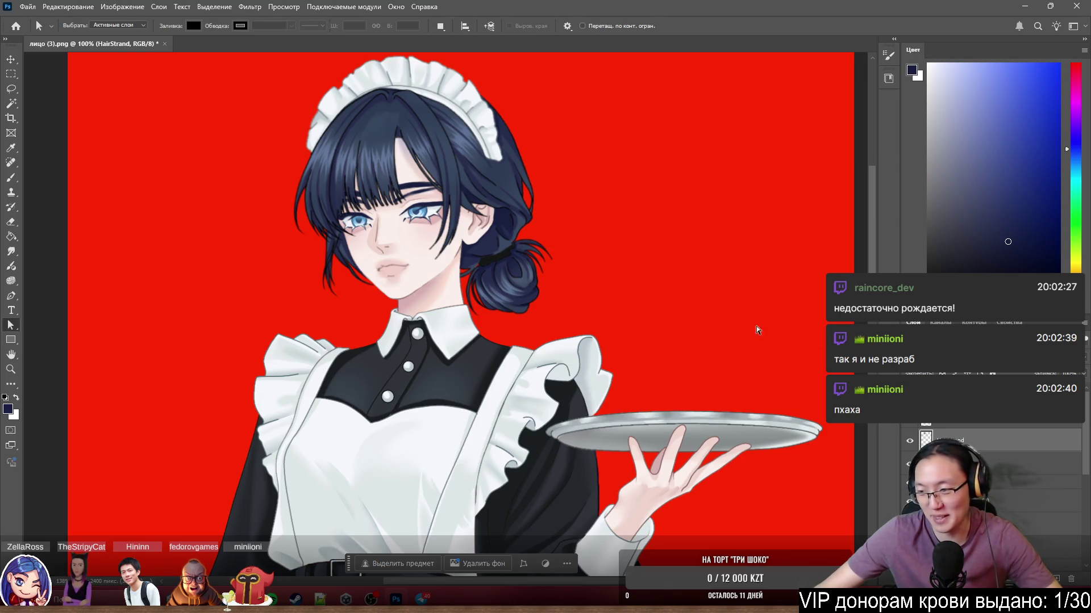
pyautogui.scroll(-5, 511, 318)
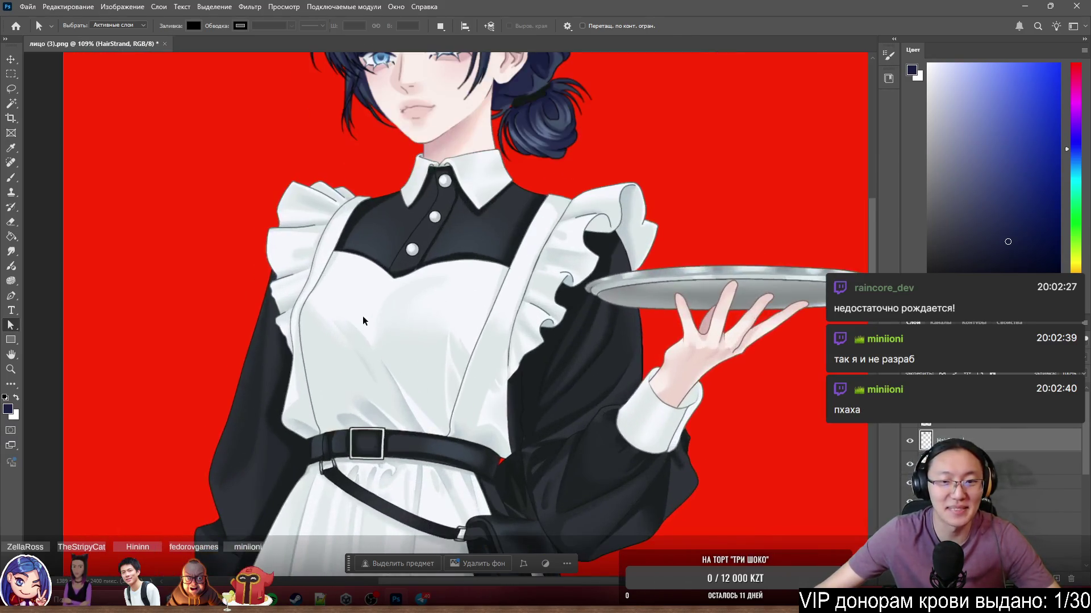
pyautogui.scroll(-1, 455, 341)
pyautogui.scroll(-3, 469, 356)
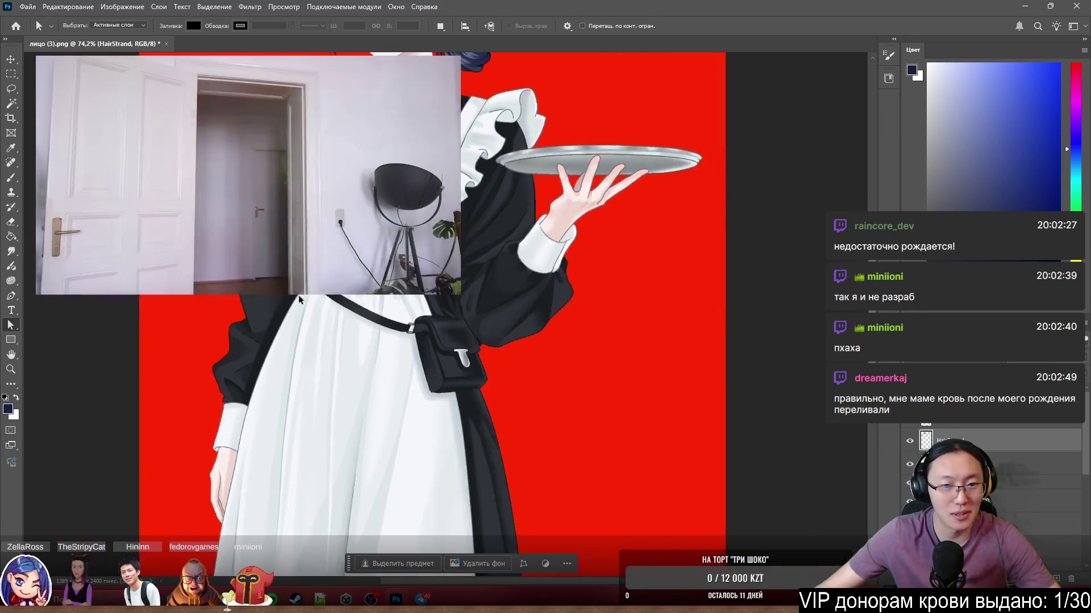
pyautogui.scroll(2, 532, 344)
pyautogui.scroll(5, 653, 341)
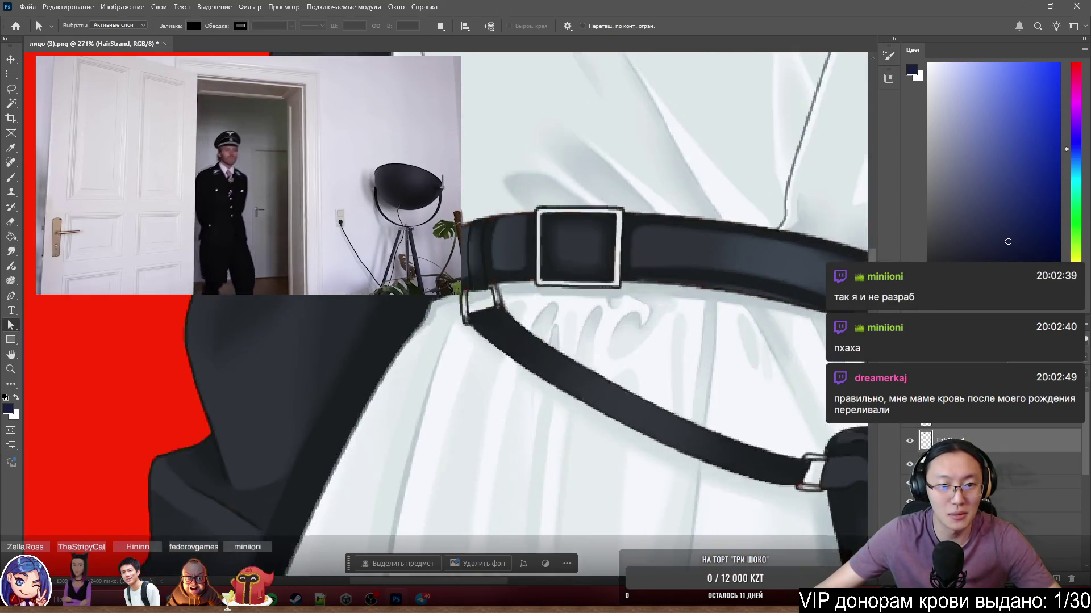
pyautogui.moveTo(729, 316); pyautogui.dragTo(727, 310)
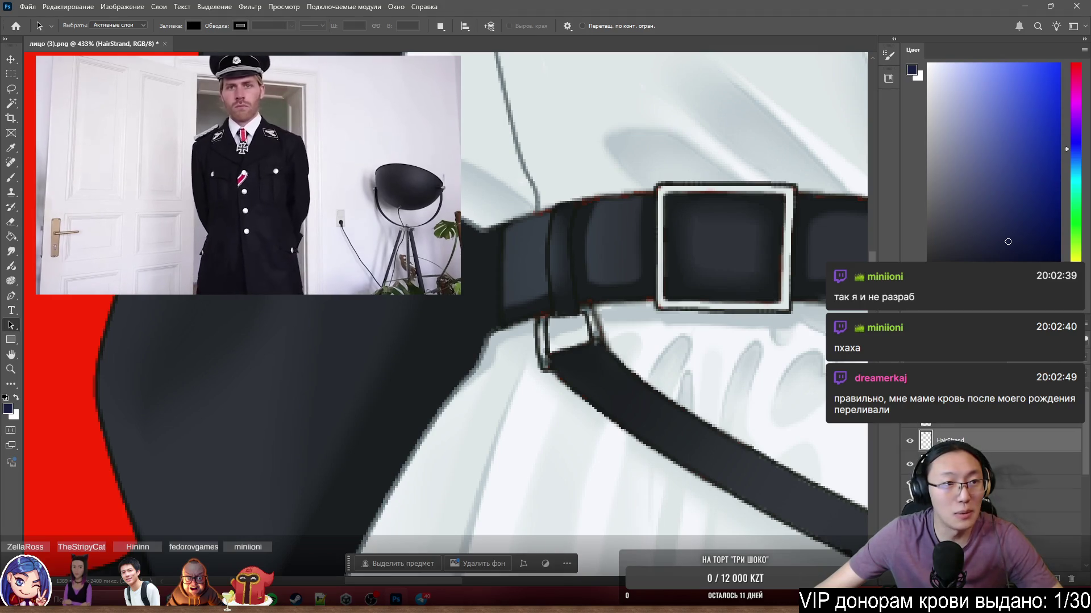
pyautogui.press('v')
pyautogui.moveTo(723, 188); pyautogui.dragTo(748, 202)
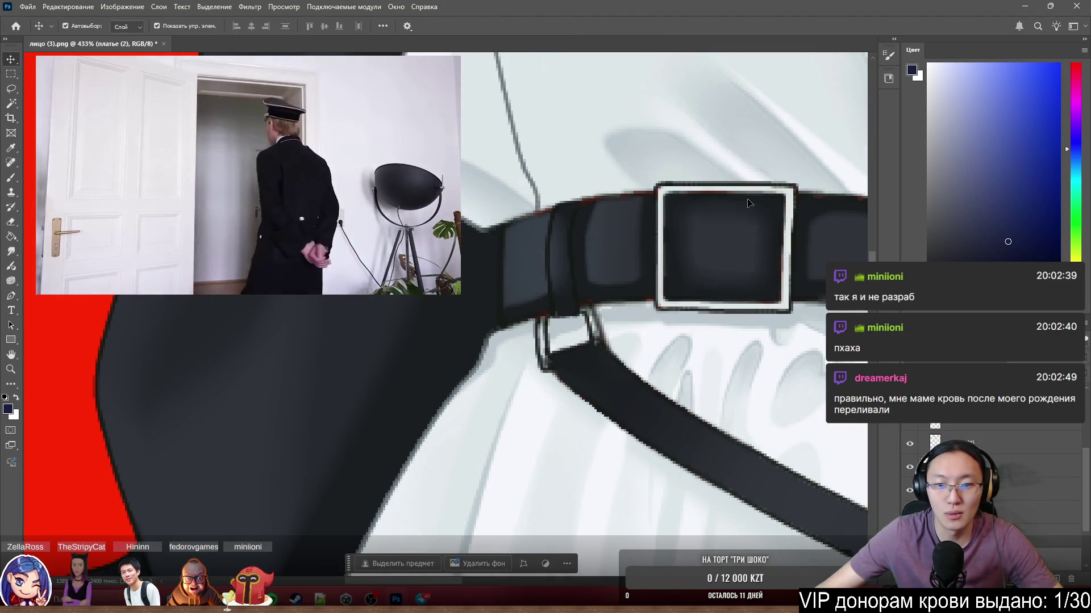
pyautogui.hotkey('ctrl', 'z')
pyautogui.hotkey('ctrl', 'z')
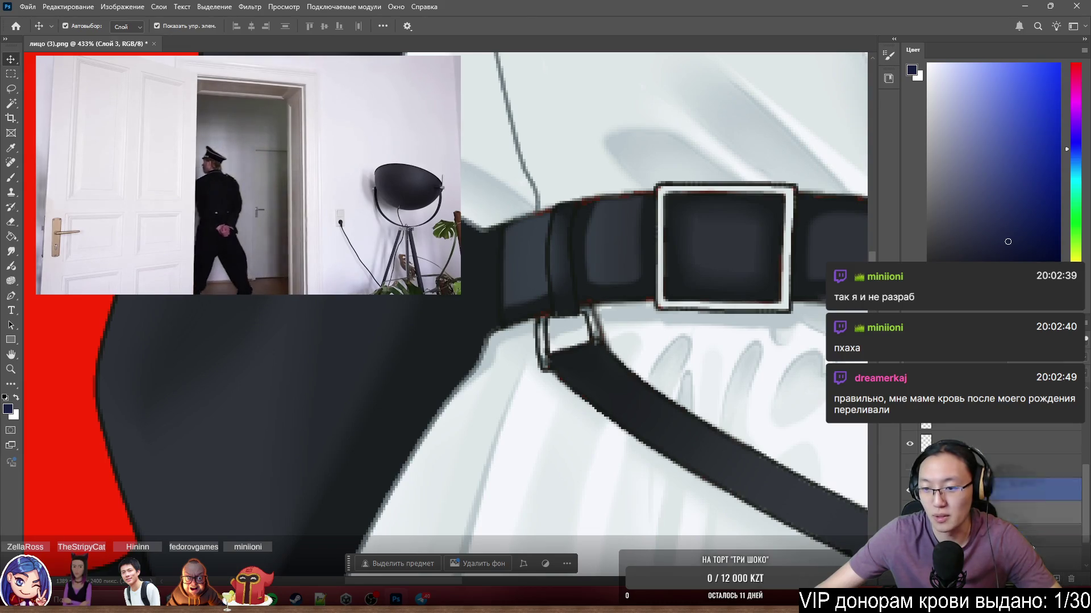
# Set up a 38 px brush painting in black.
pyautogui.press('b')
pyautogui.moveTo(597, 236); pyautogui.dragTo(648, 235)
pyautogui.press('d')
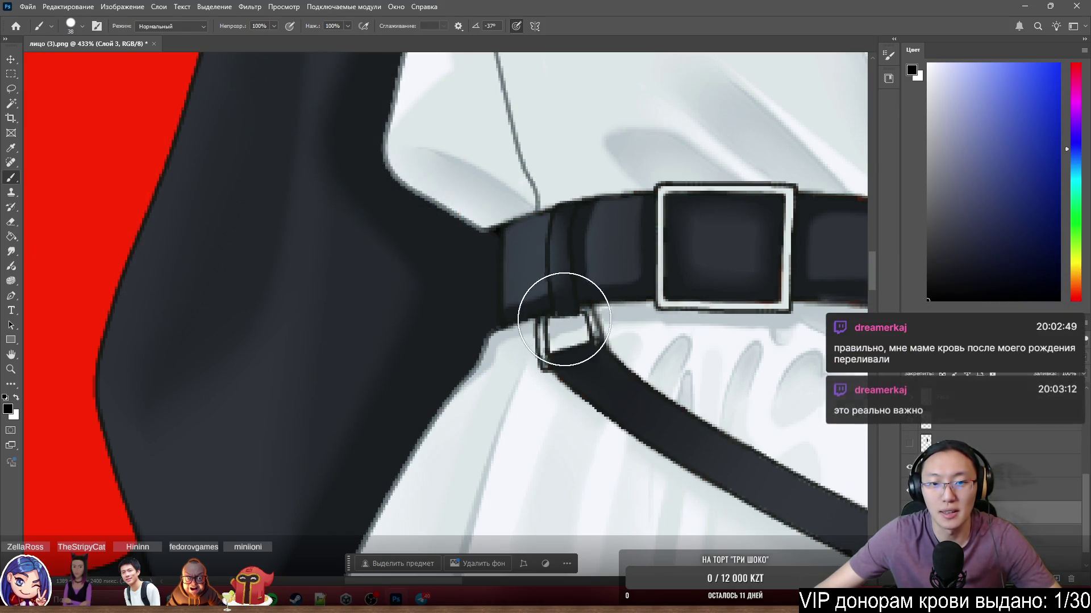
pyautogui.scroll(-3, 560, 318)
pyautogui.scroll(2, 558, 329)
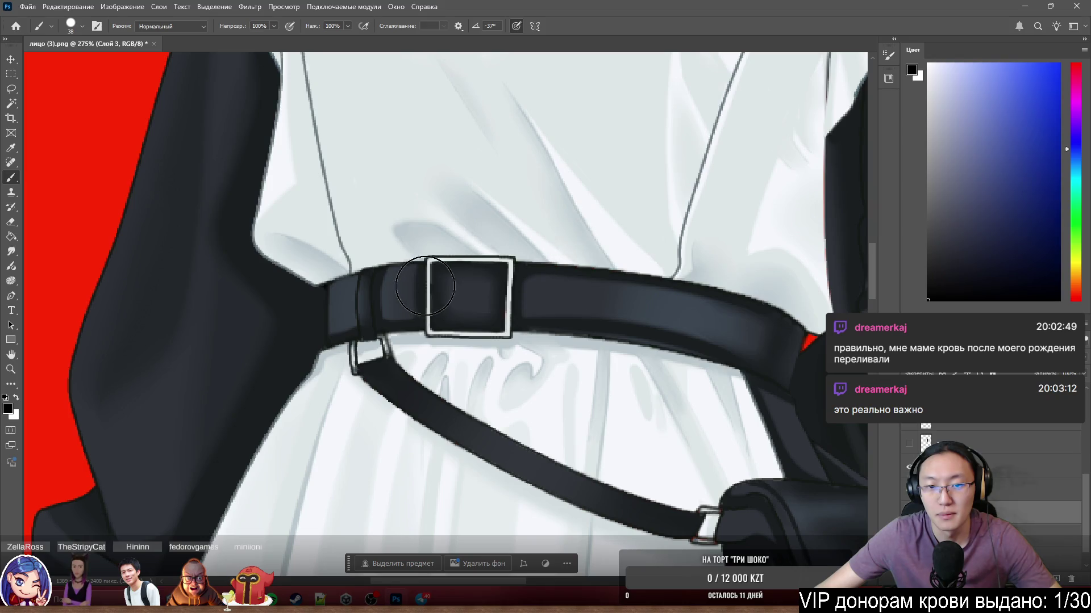
pyautogui.scroll(-2, 599, 360)
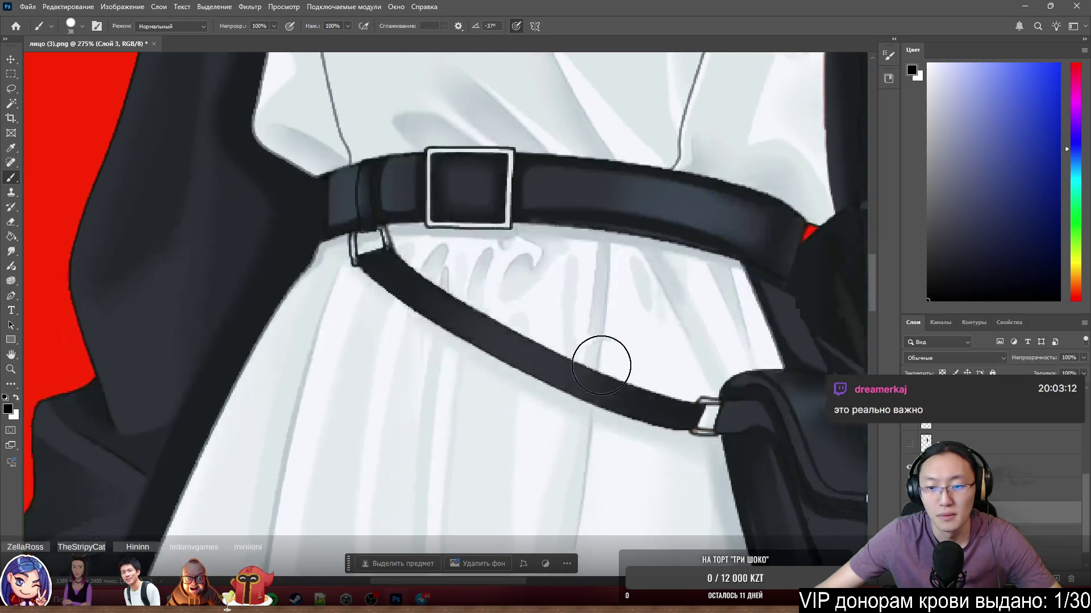
pyautogui.scroll(5, 687, 348)
pyautogui.scroll(-3, 698, 406)
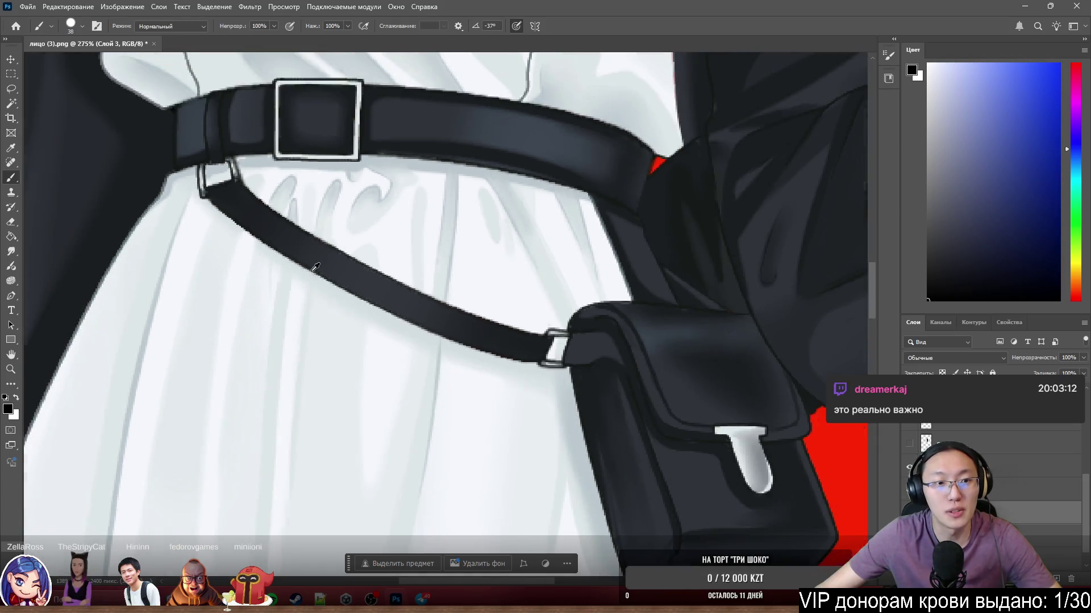
pyautogui.scroll(-4, 392, 287)
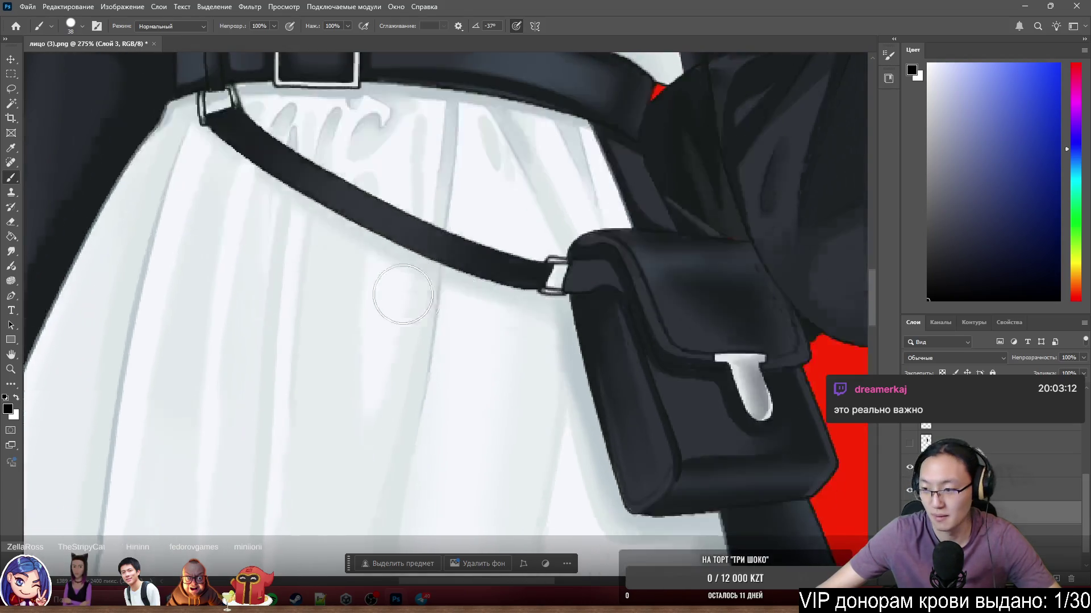
pyautogui.scroll(-3, 436, 218)
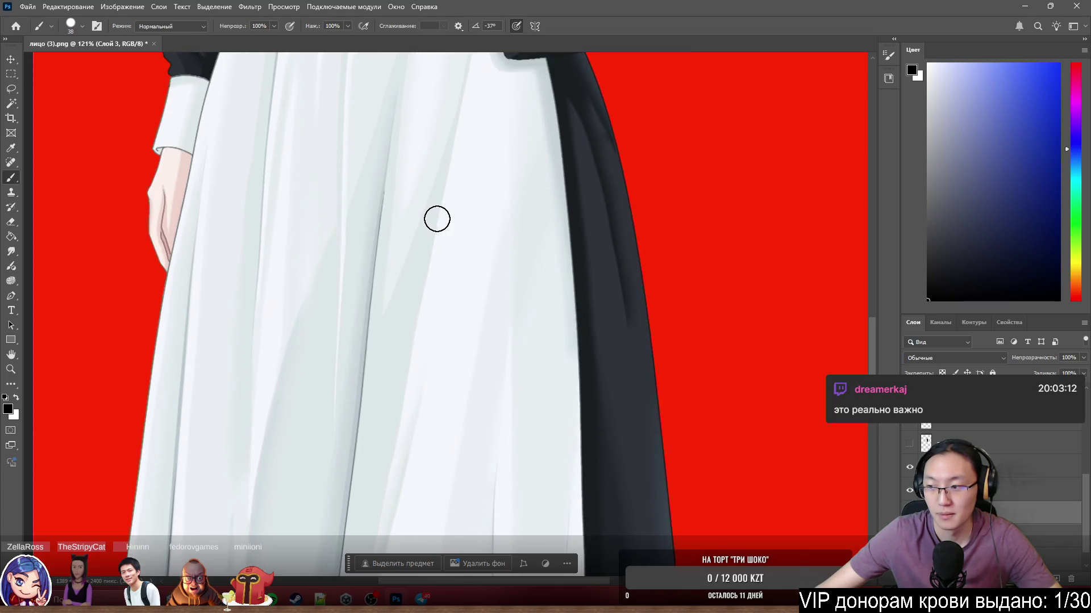
pyautogui.scroll(-1, 436, 219)
pyautogui.scroll(-3, 437, 219)
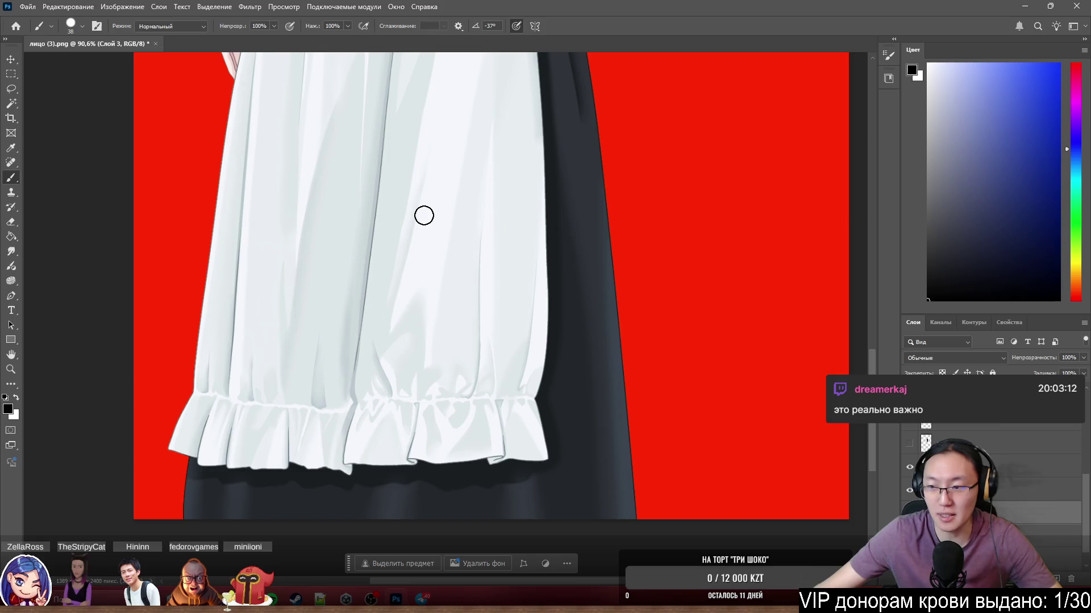
pyautogui.scroll(6, 423, 216)
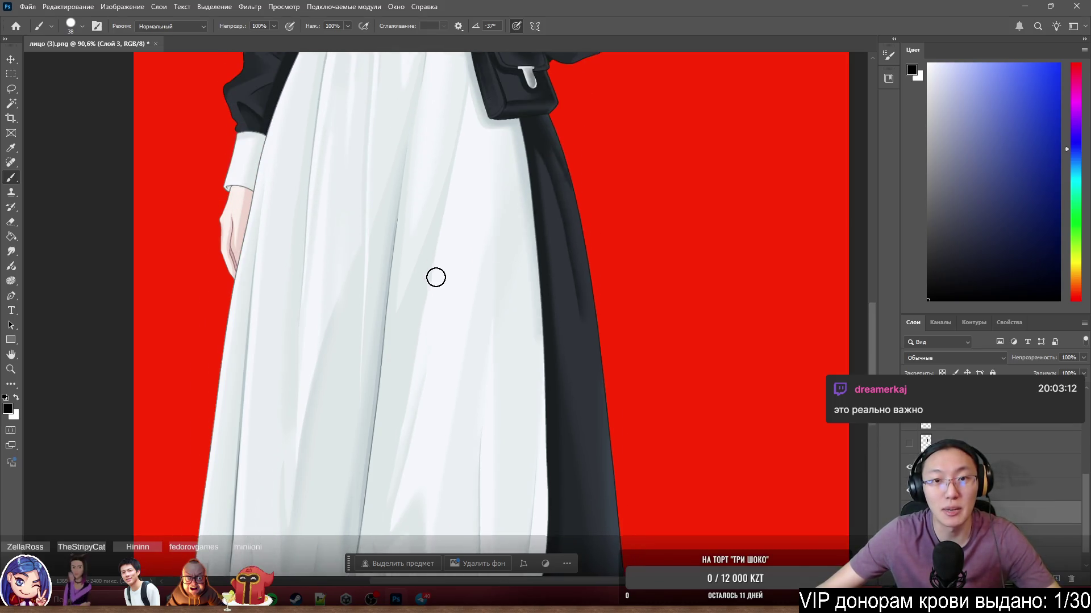
pyautogui.scroll(5, 442, 277)
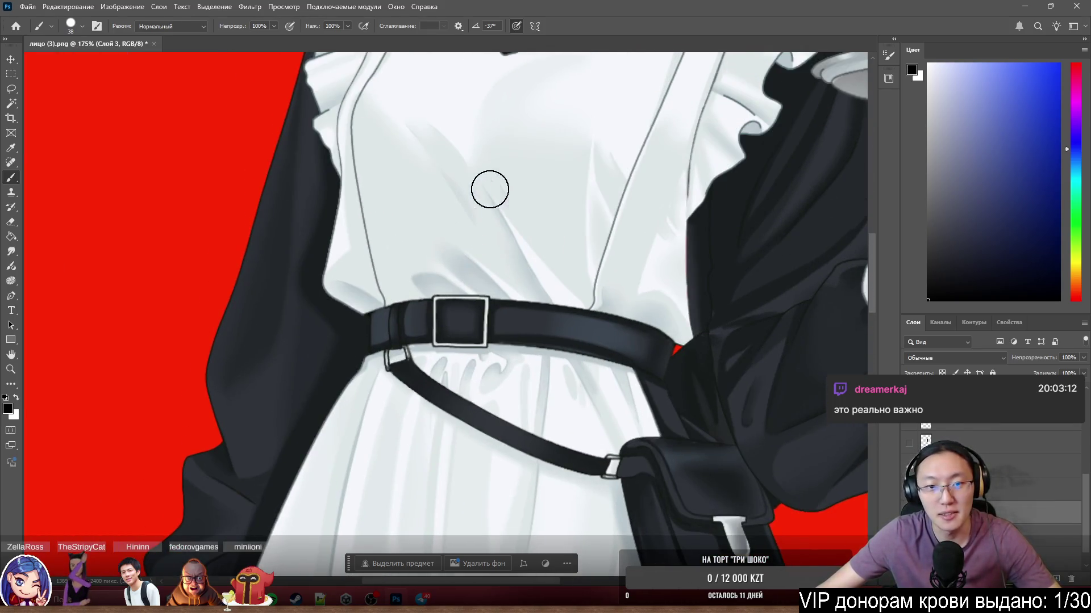
pyautogui.scroll(5, 566, 209)
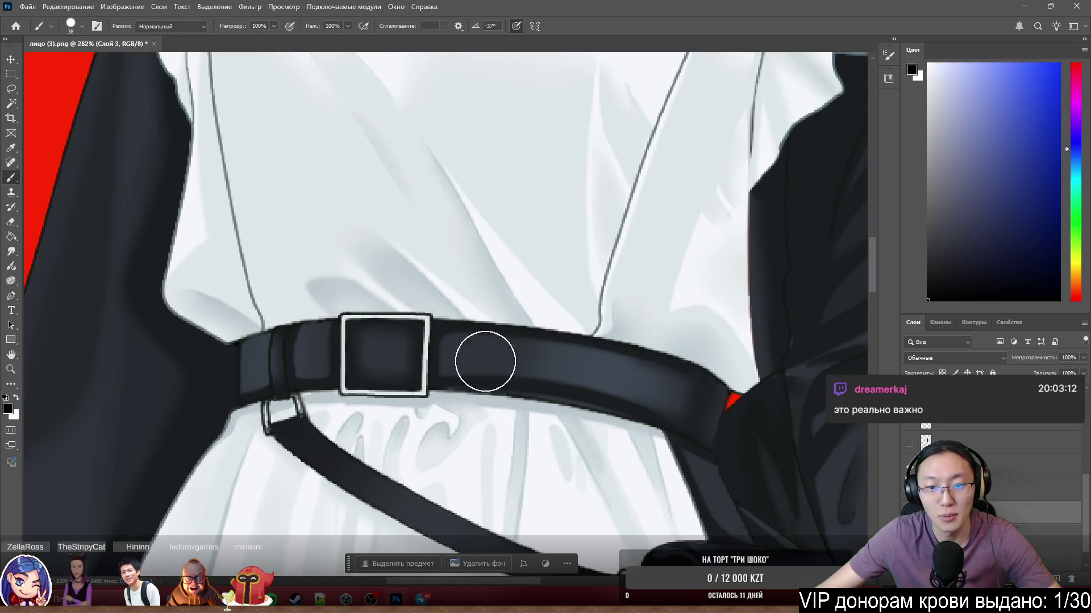
pyautogui.scroll(-3, 511, 346)
pyautogui.scroll(5, 602, 188)
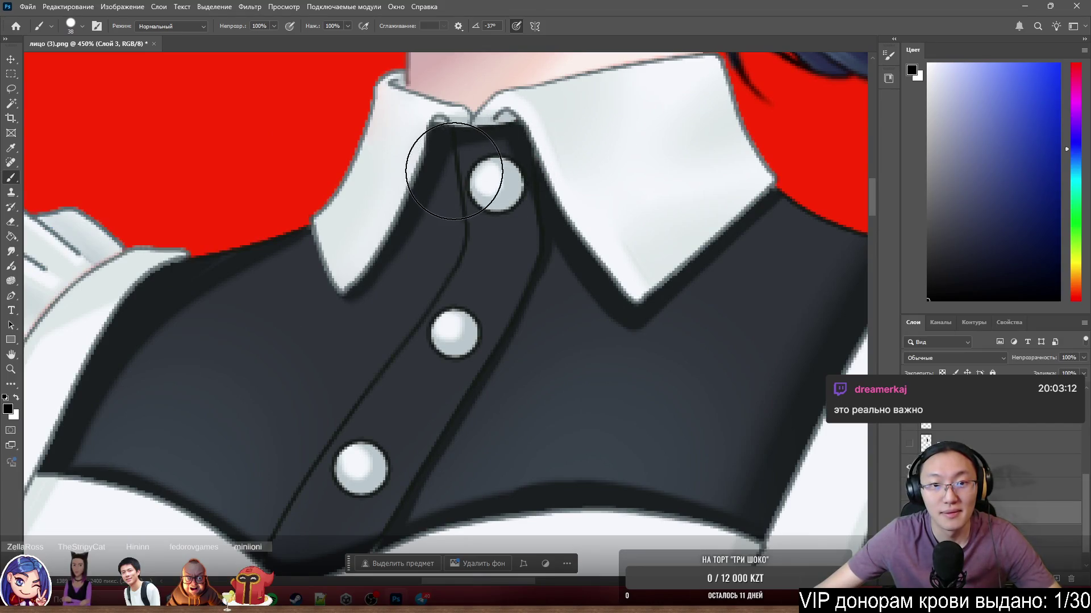
pyautogui.scroll(-2, 509, 350)
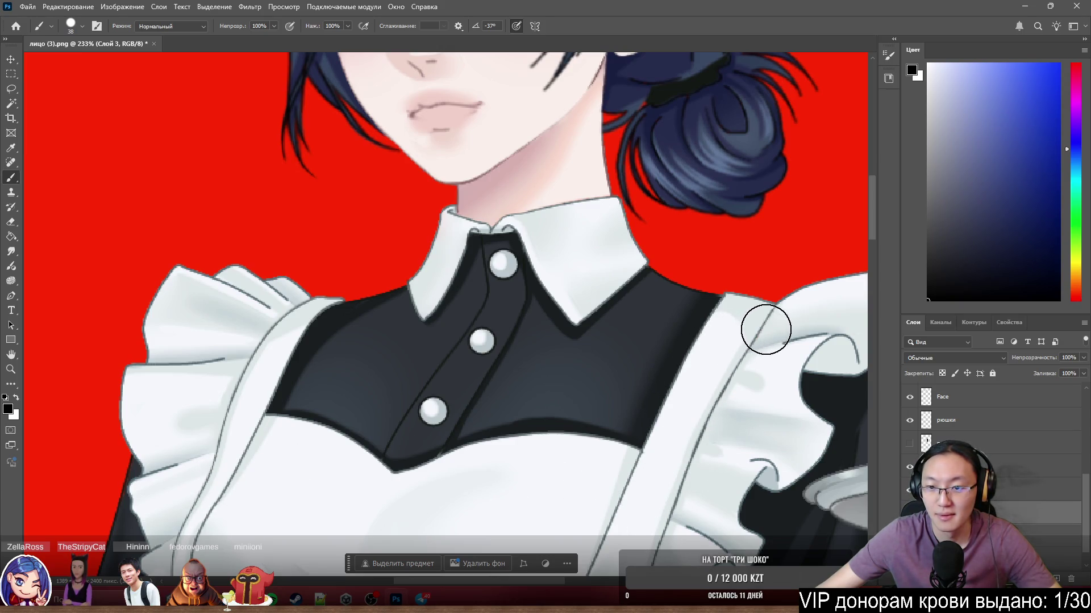
pyautogui.scroll(-6, 667, 467)
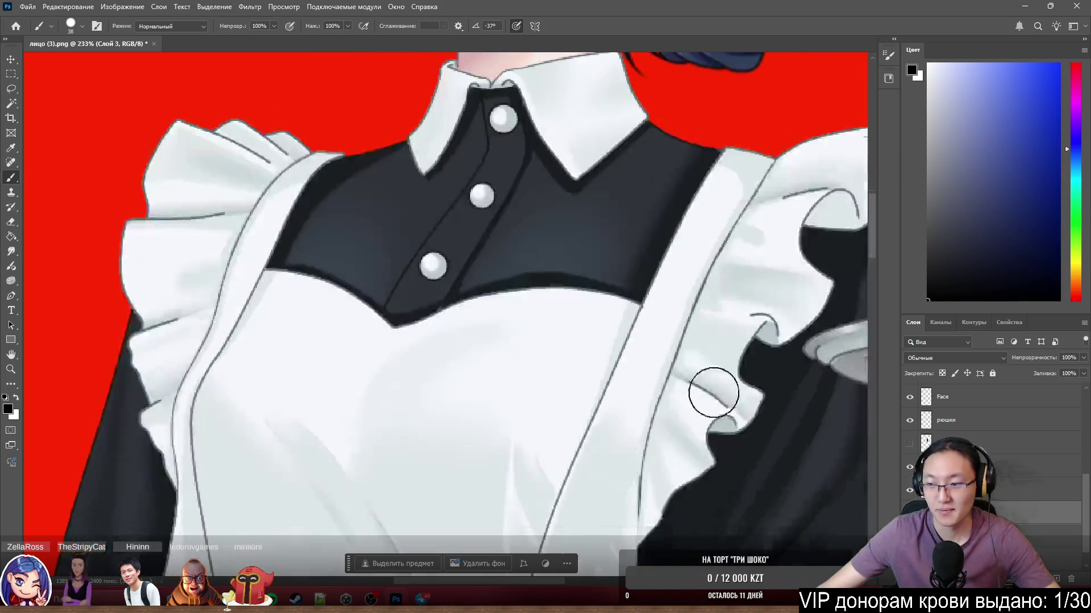
pyautogui.keyDown('alt'); pyautogui.scroll(-1, 703, 292); pyautogui.keyUp('alt')
pyautogui.keyDown('alt'); pyautogui.scroll(-3, 762, 360); pyautogui.keyUp('alt')
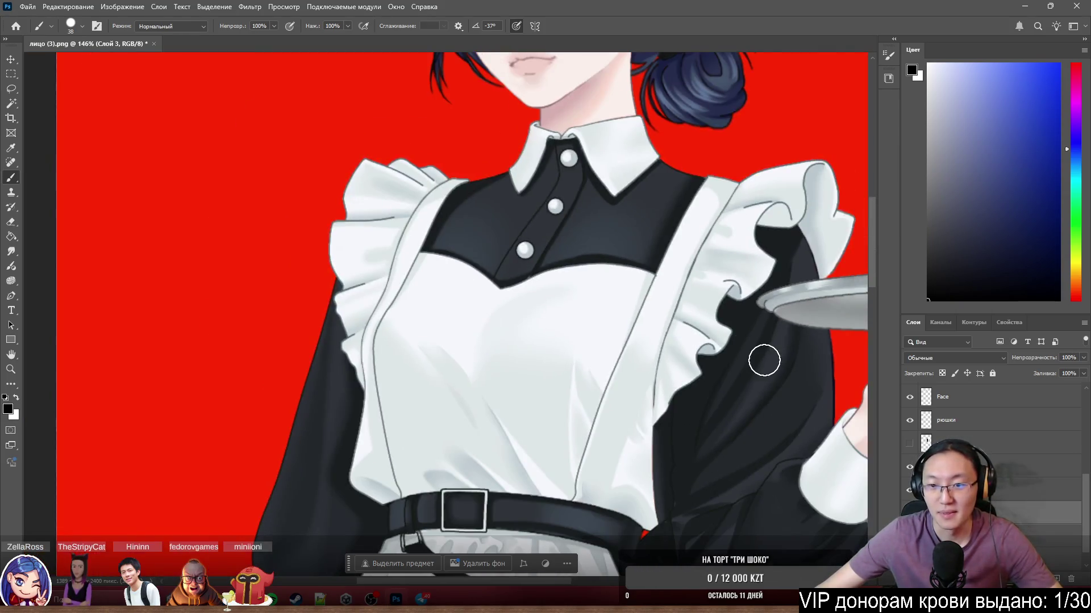
pyautogui.moveTo(688, 408)
pyautogui.keyDown('ctrl'); pyautogui.mouseDown()
pyautogui.moveTo(724, 418)
pyautogui.moveTo(409, 445)
pyautogui.moveTo(427, 454)
pyautogui.mouseUp(); pyautogui.keyUp('ctrl')
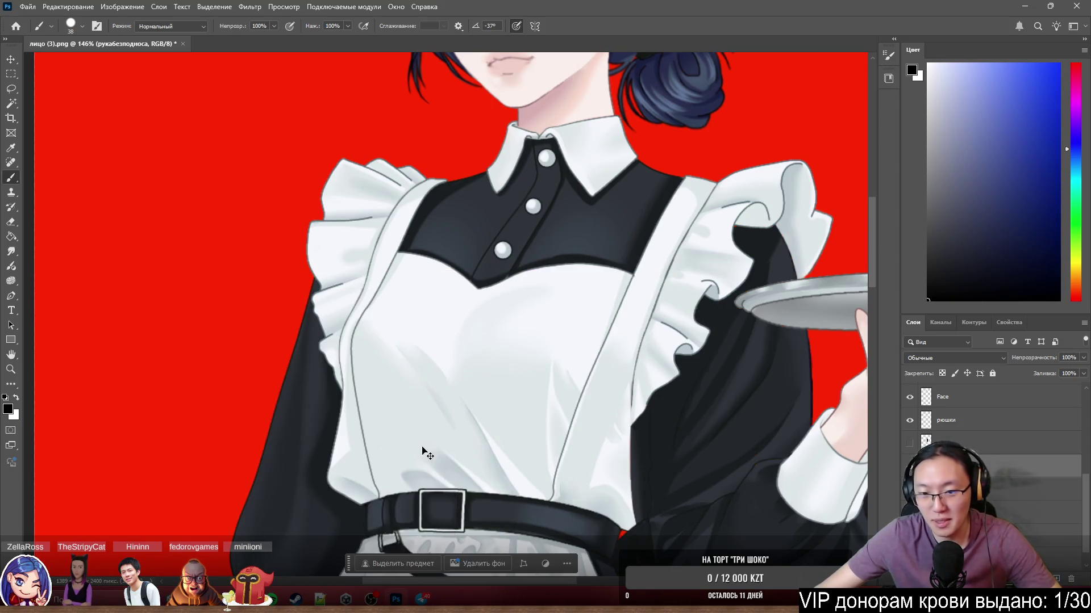
# Undo a trial black sleeve stroke, then repaint the apron's right edge to hide the red line.
pyautogui.moveTo(620, 410); pyautogui.dragTo(628, 468)
pyautogui.hotkey('ctrl', 'z')
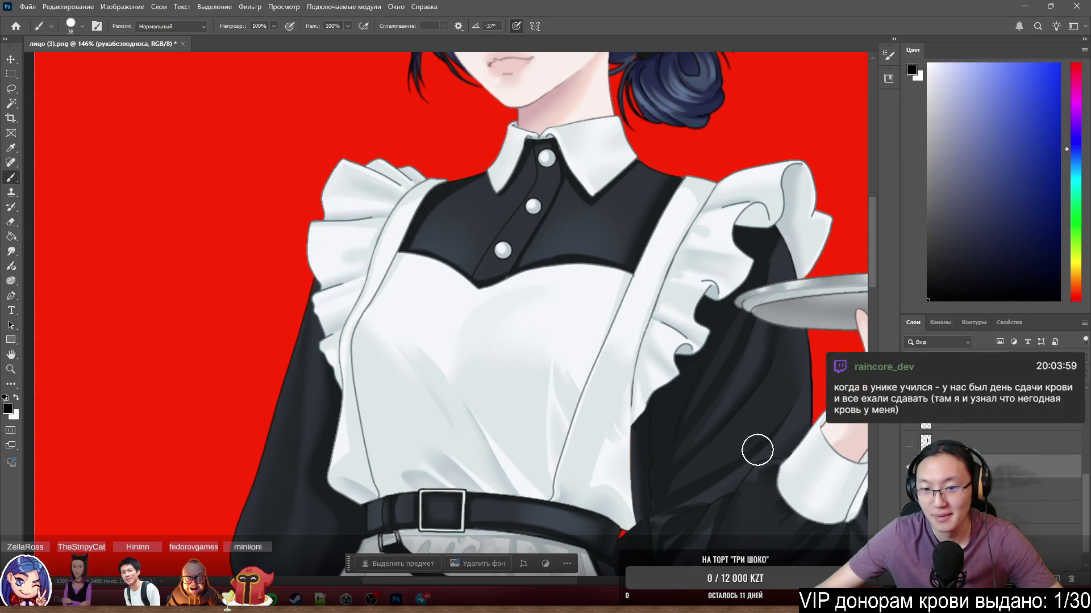
pyautogui.hotkey('ctrl', 'z')
pyautogui.hotkey('ctrl', 'z')
pyautogui.hotkey('ctrl', 'z')
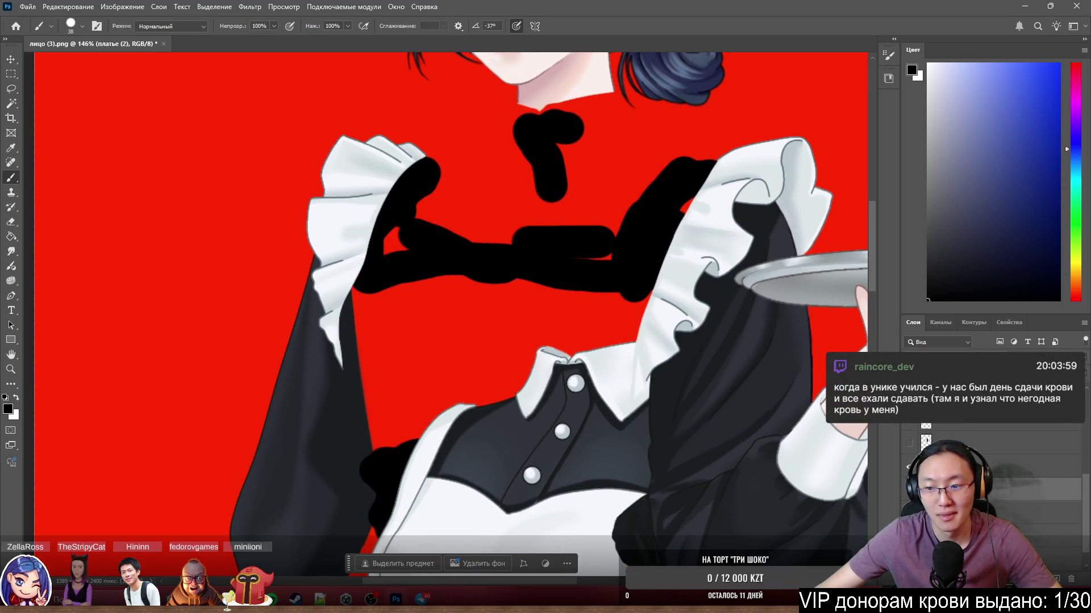
pyautogui.hotkey('ctrl', 'shift', 'z')
pyautogui.hotkey('ctrl', 'shift', 'z')
pyautogui.hotkey('ctrl', 'shift', 'z')
pyautogui.scroll(3, 568, 362)
pyautogui.moveTo(568, 362)
pyautogui.mouseDown()
pyautogui.moveTo(559, 440)
pyautogui.moveTo(576, 514)
pyautogui.mouseUp()
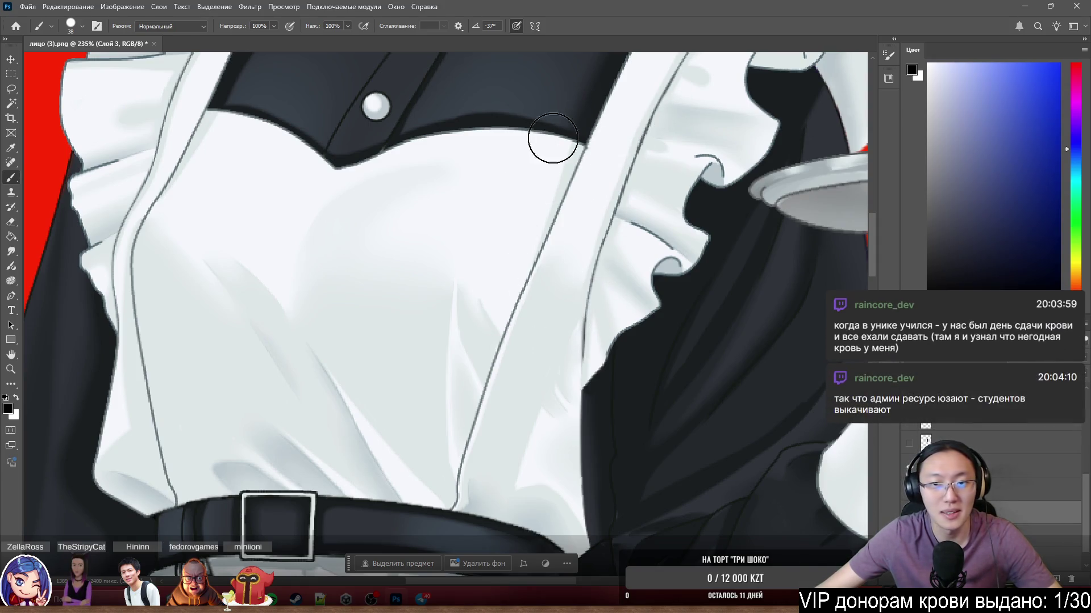
pyautogui.scroll(-5, 409, 263)
pyautogui.scroll(4, 420, 318)
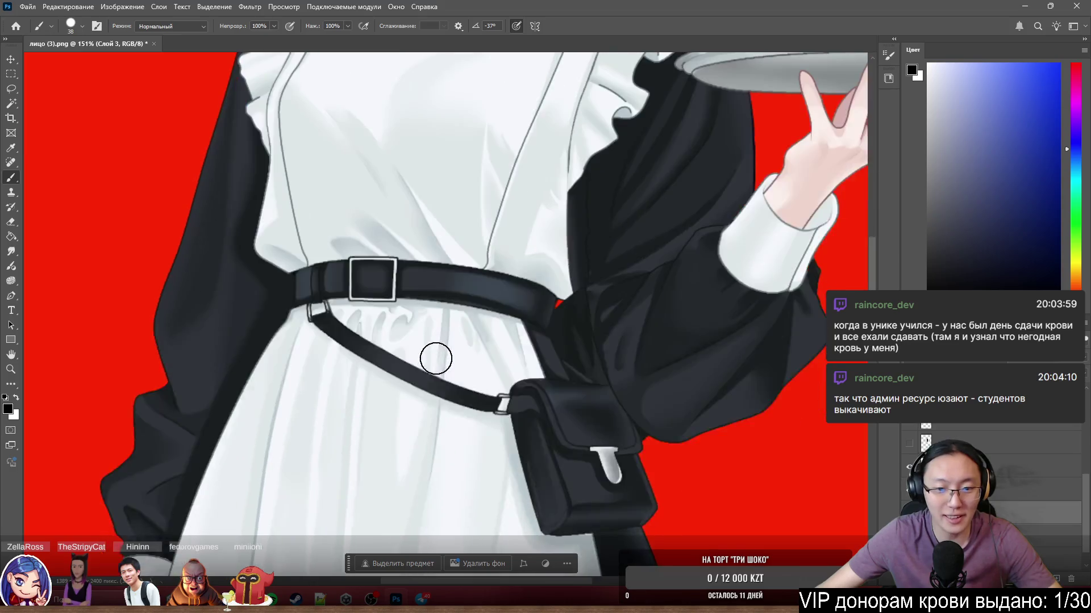
pyautogui.scroll(-5, 436, 358)
pyautogui.scroll(3, 574, 375)
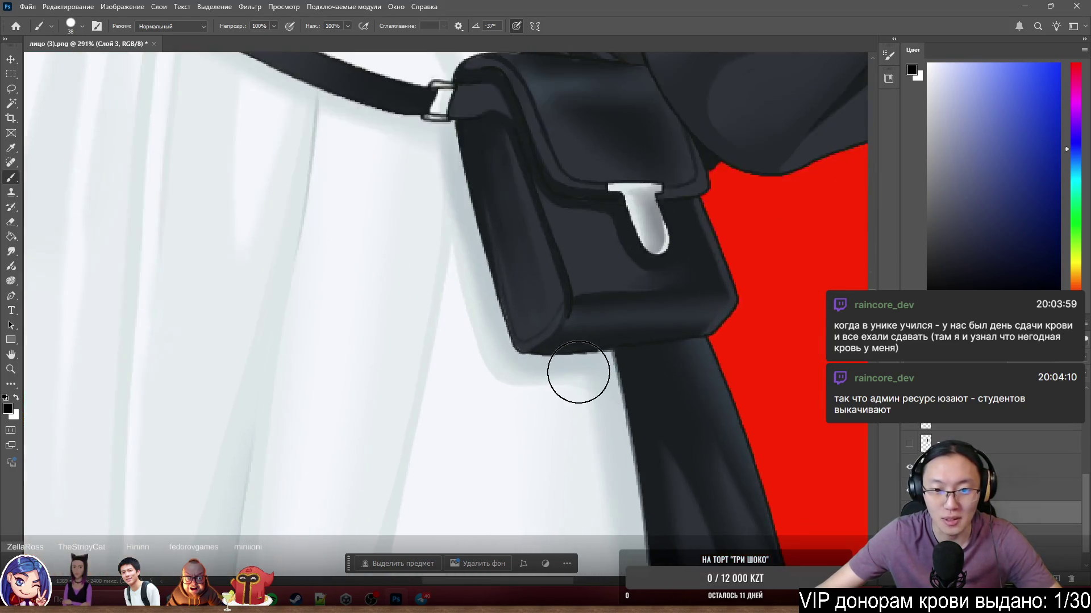
pyautogui.scroll(-4, 496, 241)
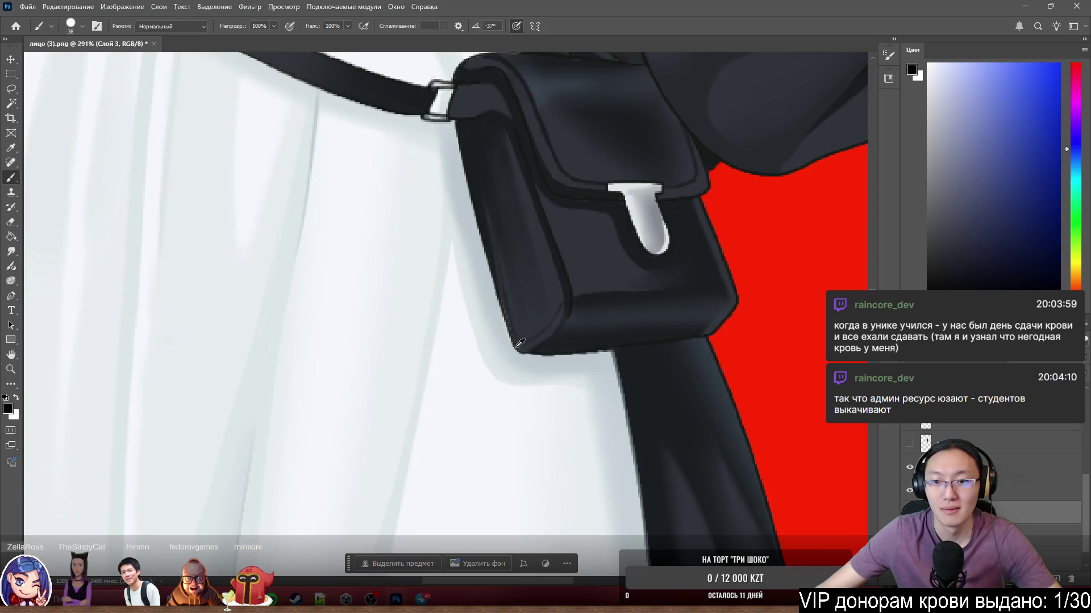
pyautogui.scroll(3, 517, 361)
pyautogui.scroll(-2, 527, 348)
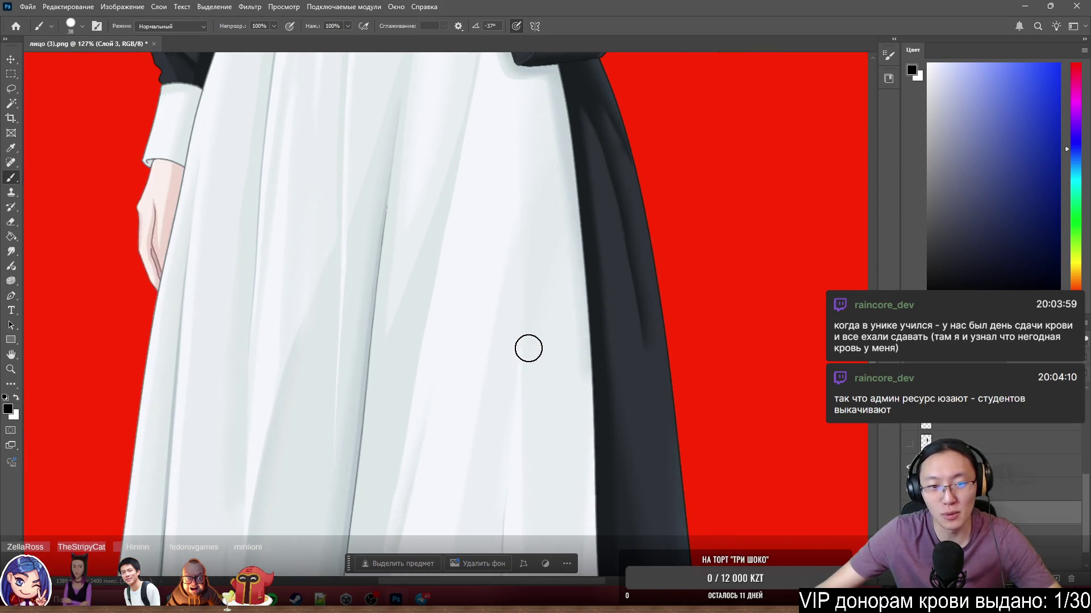
pyautogui.scroll(-2, 361, 250)
pyautogui.scroll(4, 402, 246)
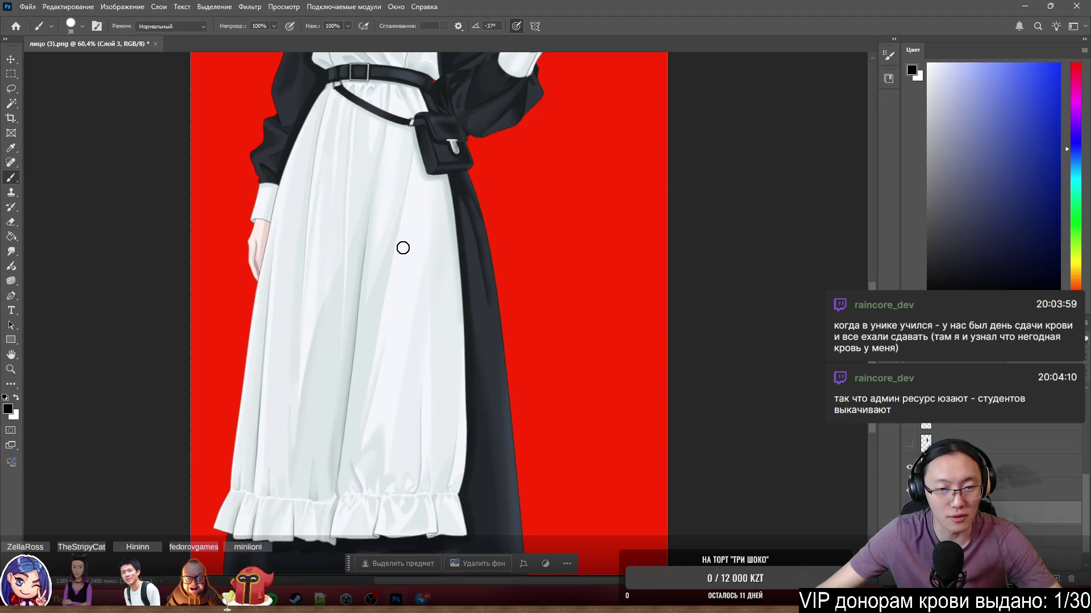
pyautogui.scroll(2, 456, 278)
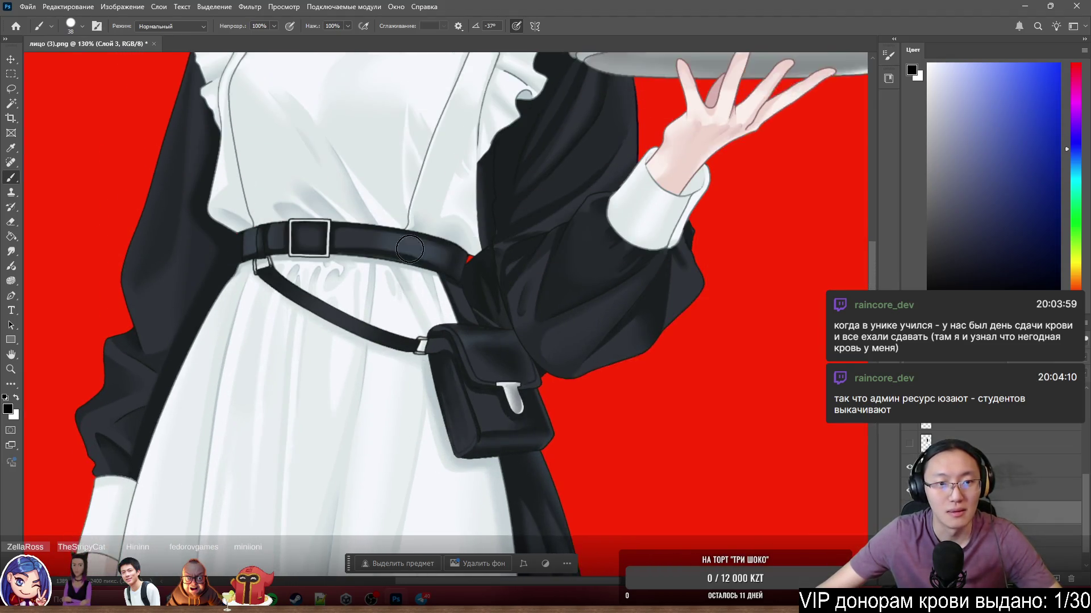
pyautogui.scroll(3, 329, 195)
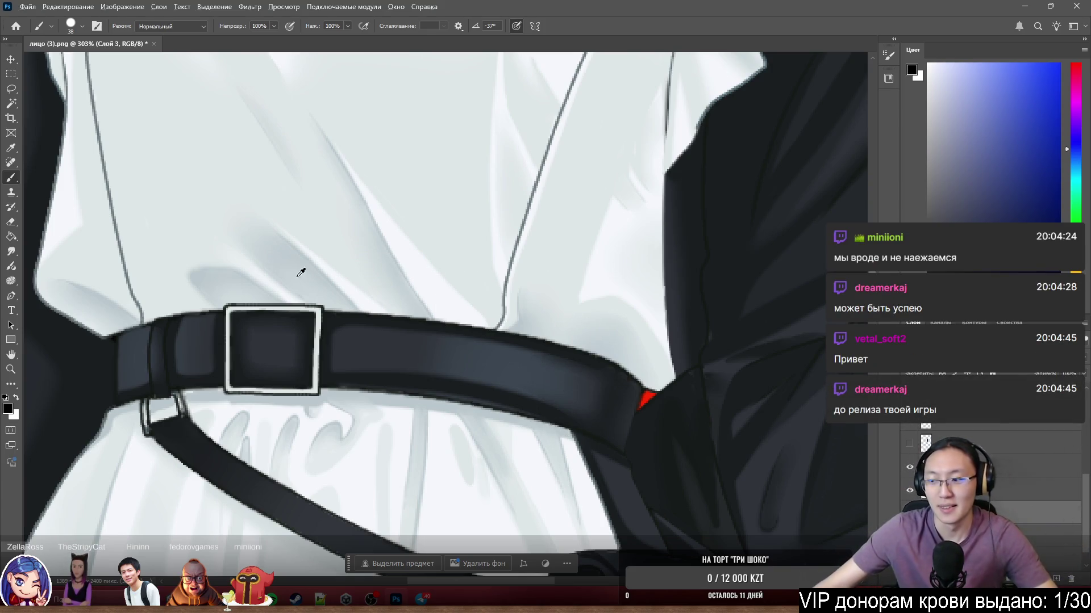
pyautogui.scroll(-8, 295, 227)
pyautogui.scroll(4, 293, 203)
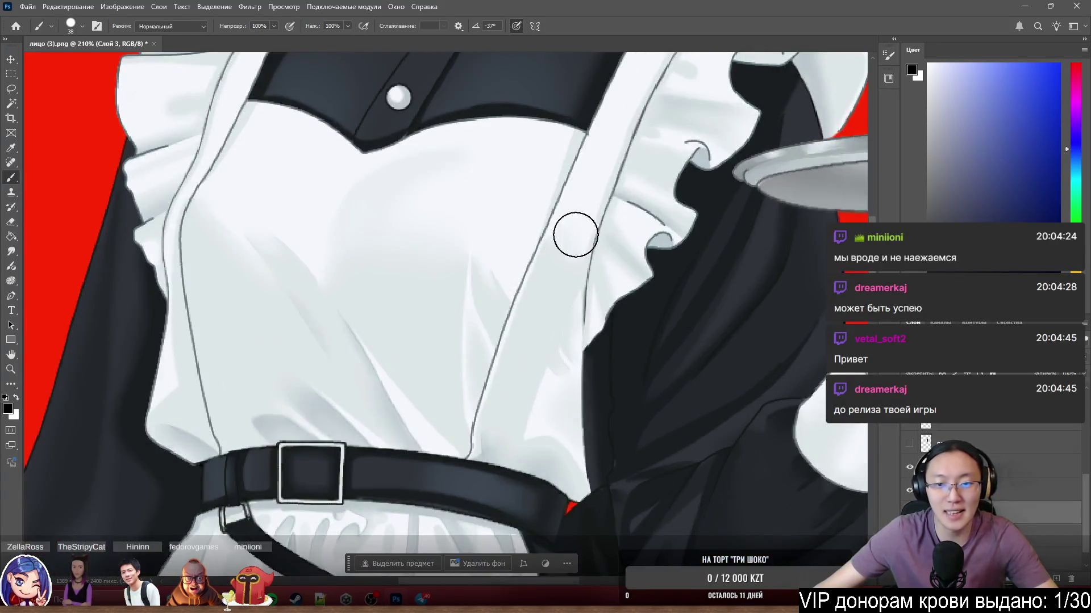
pyautogui.scroll(3, 601, 239)
pyautogui.scroll(-4, 608, 310)
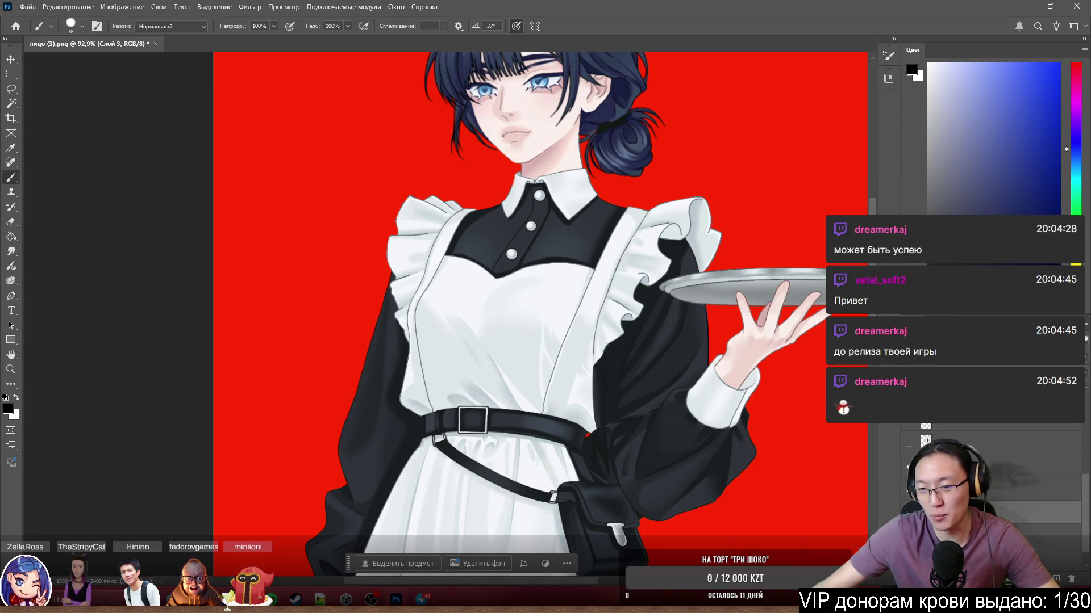
# Select the платье (2) dress layer, then the основа base layer, scrolling up the Layers panel.
pyautogui.click(1062, 488)
pyautogui.scroll(2, 966, 483)
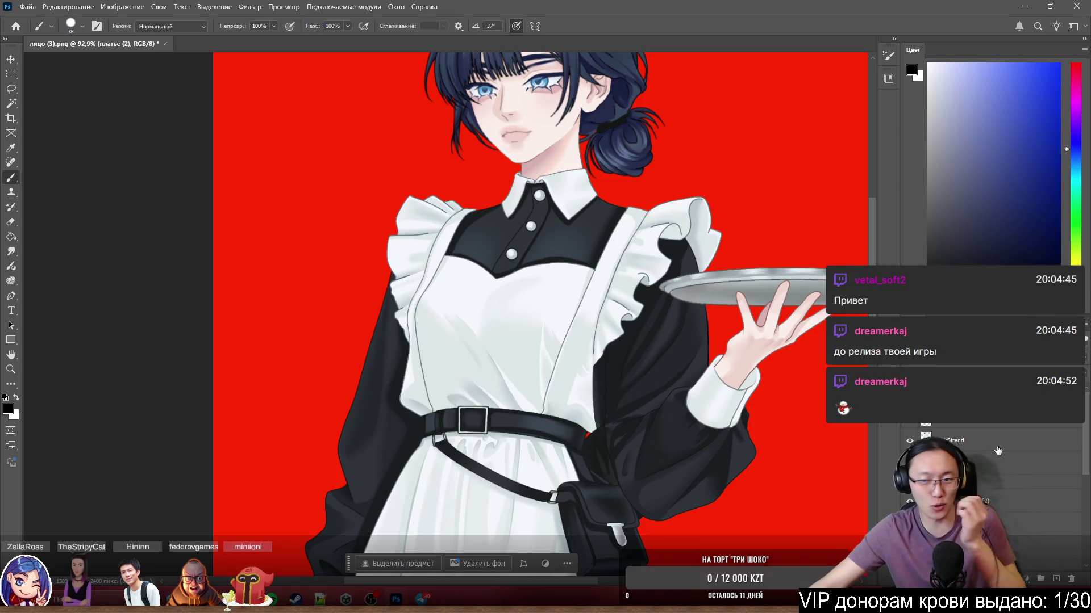
pyautogui.click(1057, 463)
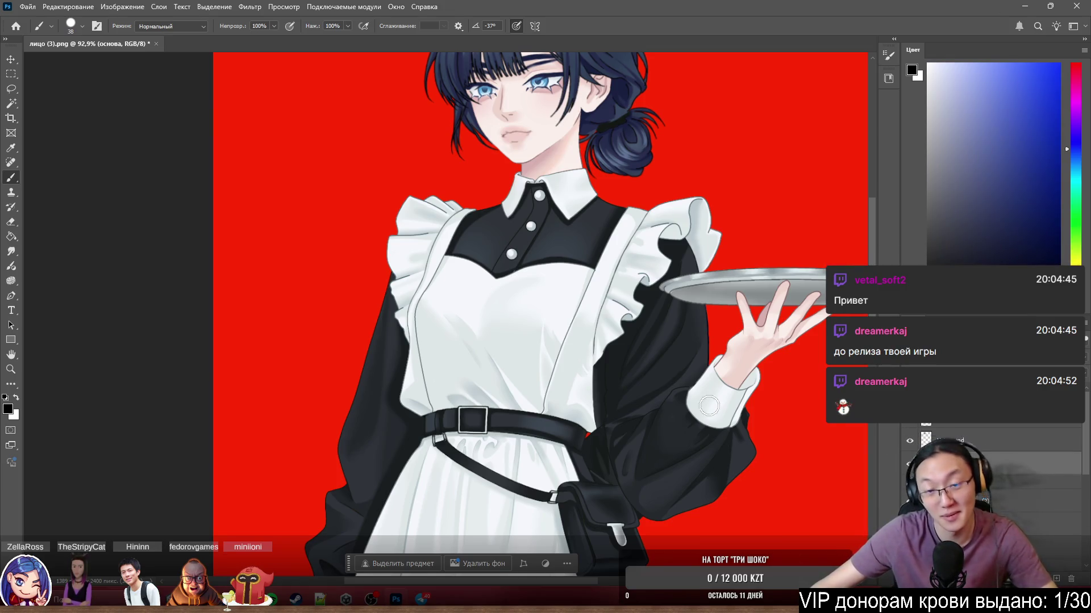
pyautogui.scroll(3, 540, 313)
pyautogui.scroll(3, 540, 227)
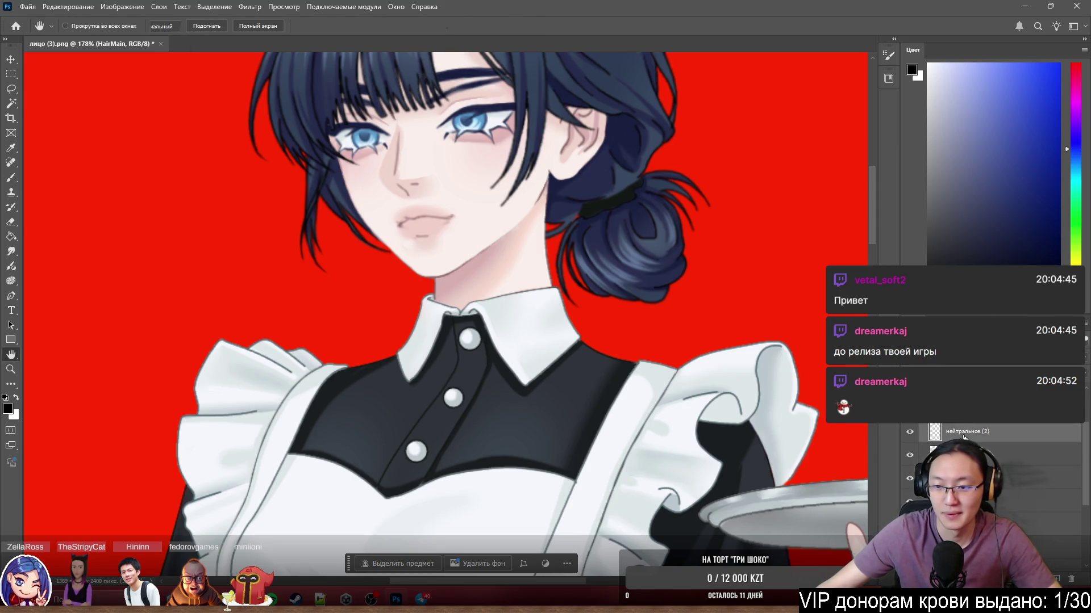
# Rename the нейтральное (2) face layer to common, show the layer beneath it, and hide a lower face detail layer.
pyautogui.doubleClick(1034, 432)
pyautogui.click(985, 116)
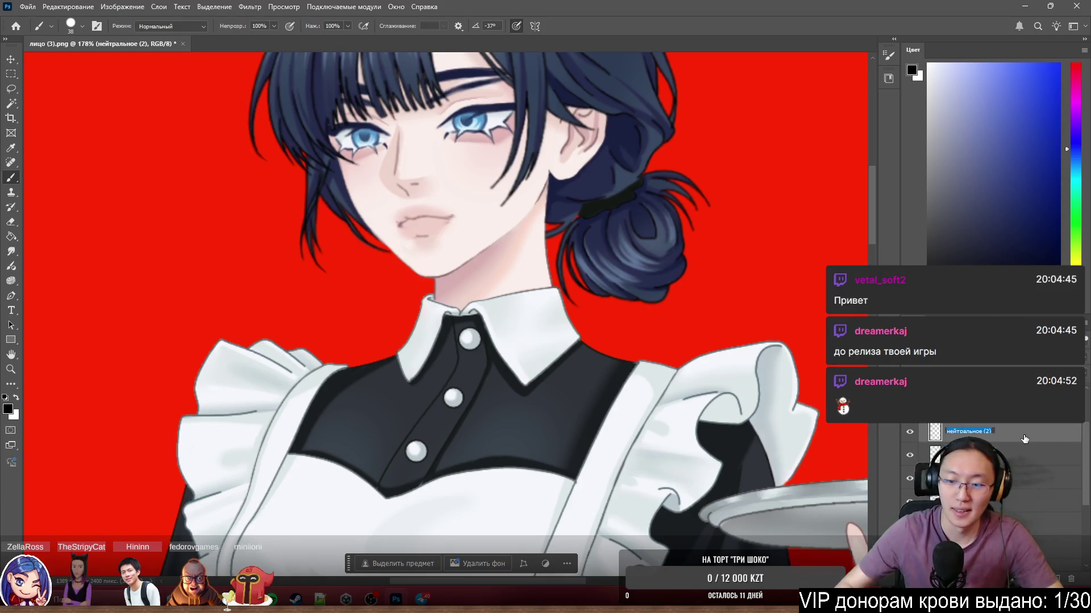
pyautogui.write('common')
pyautogui.press('Return')
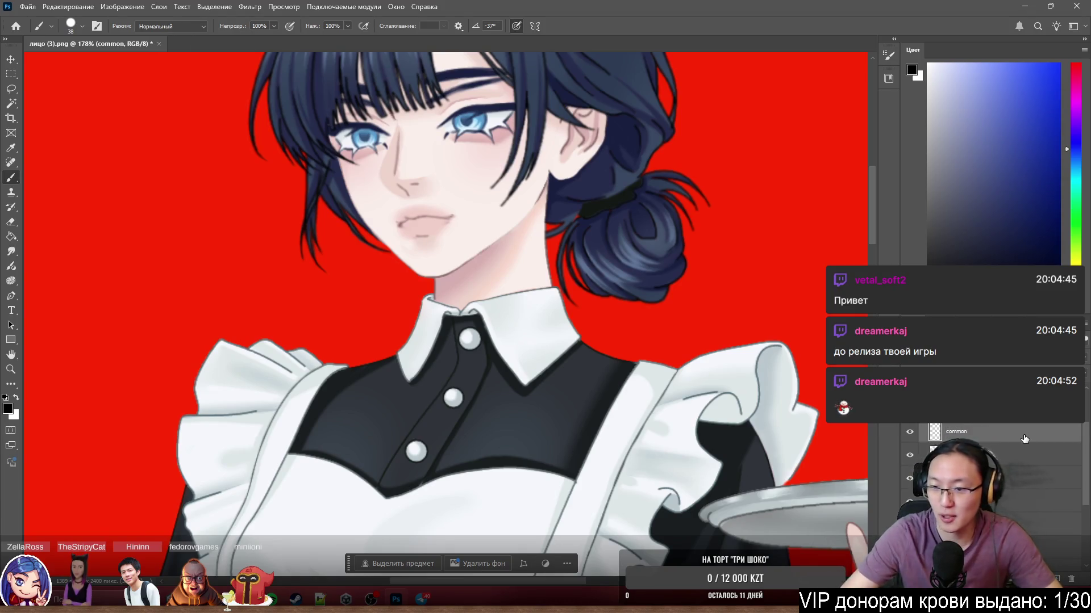
pyautogui.click(907, 461)
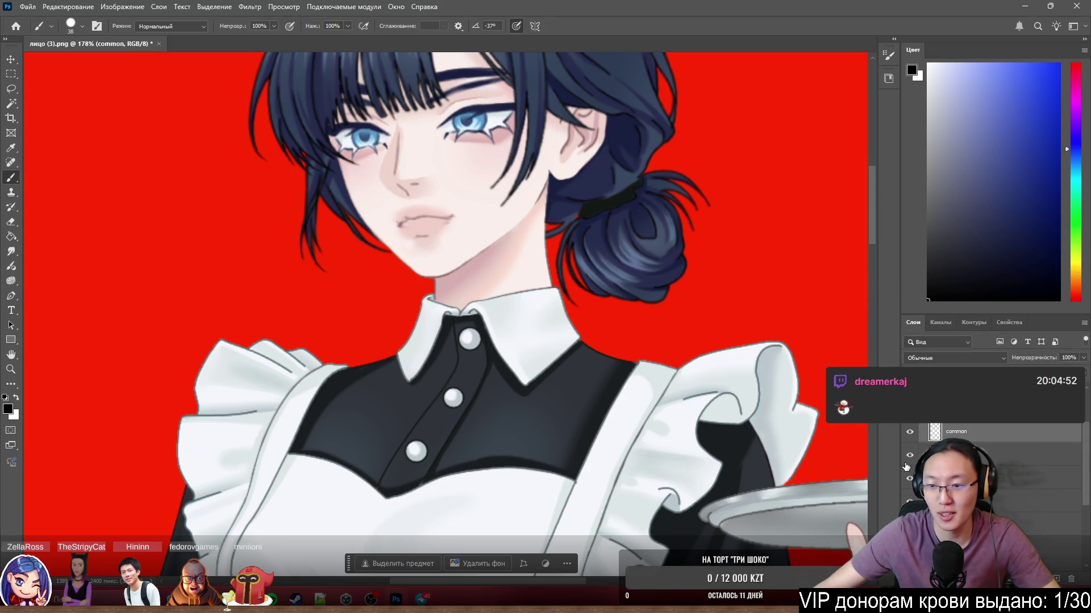
pyautogui.click(911, 498)
# Toggle the common face layer on and off to compare, then bring back the eyes, nose and lips.
pyautogui.click(909, 432)
pyautogui.click(909, 431)
pyautogui.click(910, 432)
pyautogui.click(910, 432)
pyautogui.click(910, 432)
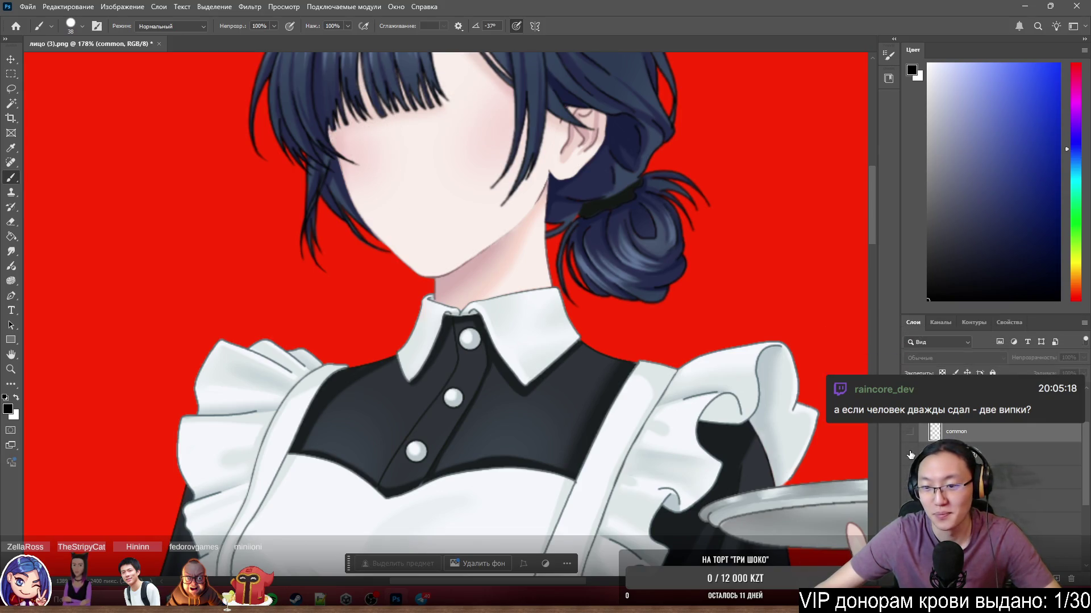
pyautogui.click(911, 455)
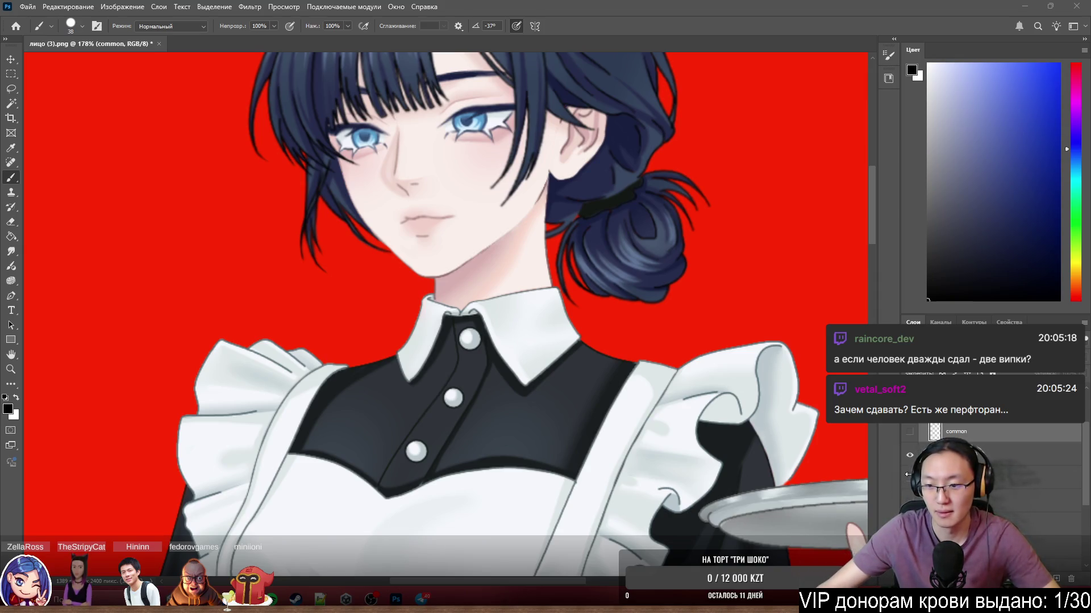
pyautogui.hotkey('ctrl', 'd')
# Rename the ухмылка (2) smirk layer to Sneer and show the строгая bared-teeth expression.
pyautogui.click(987, 453)
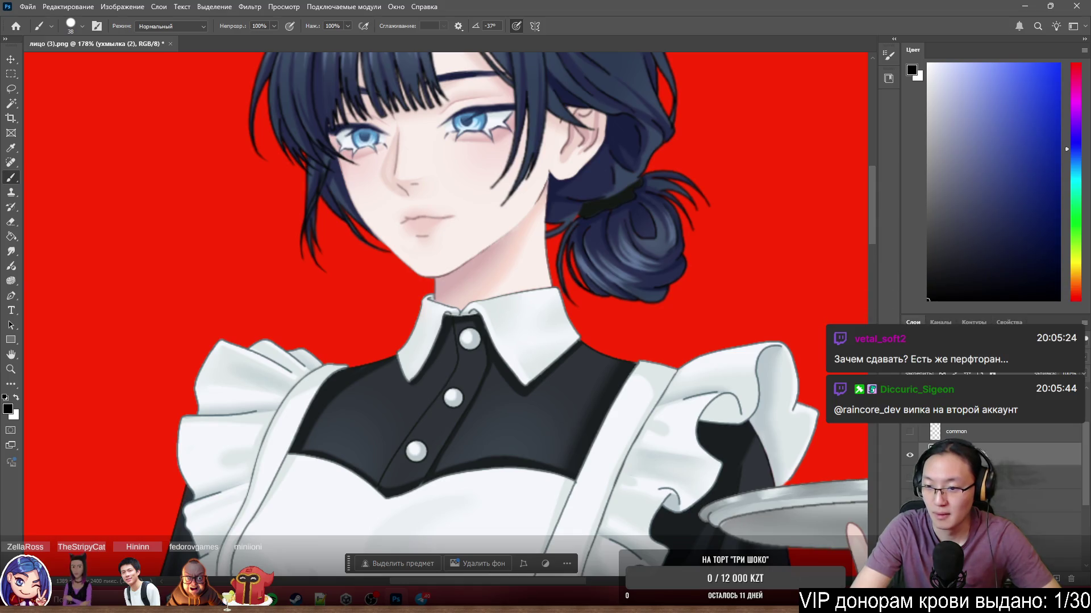
pyautogui.hotkey('alt', '[')
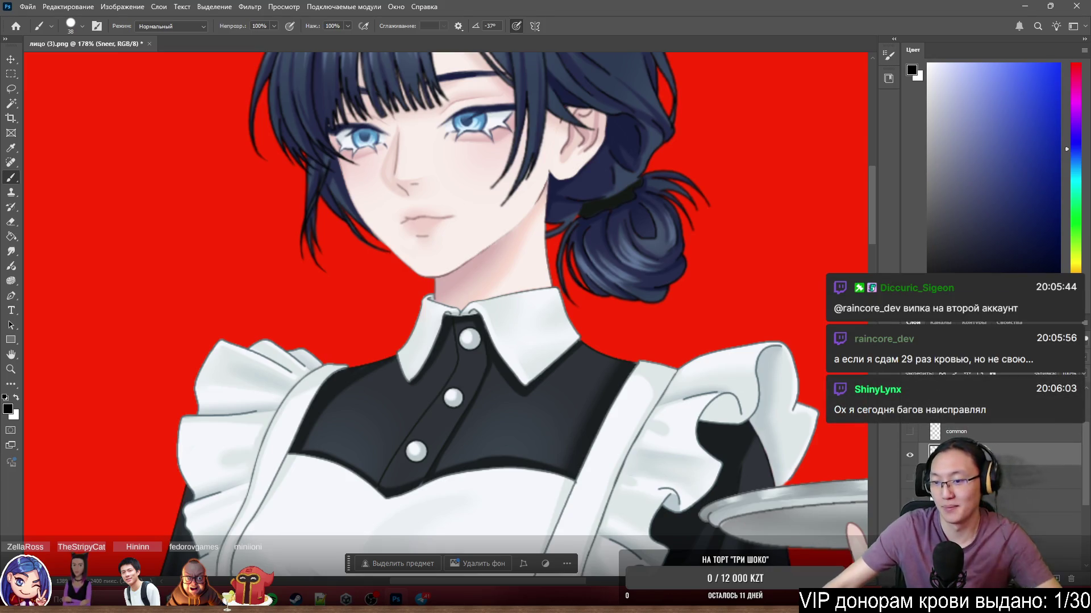
pyautogui.click(994, 477)
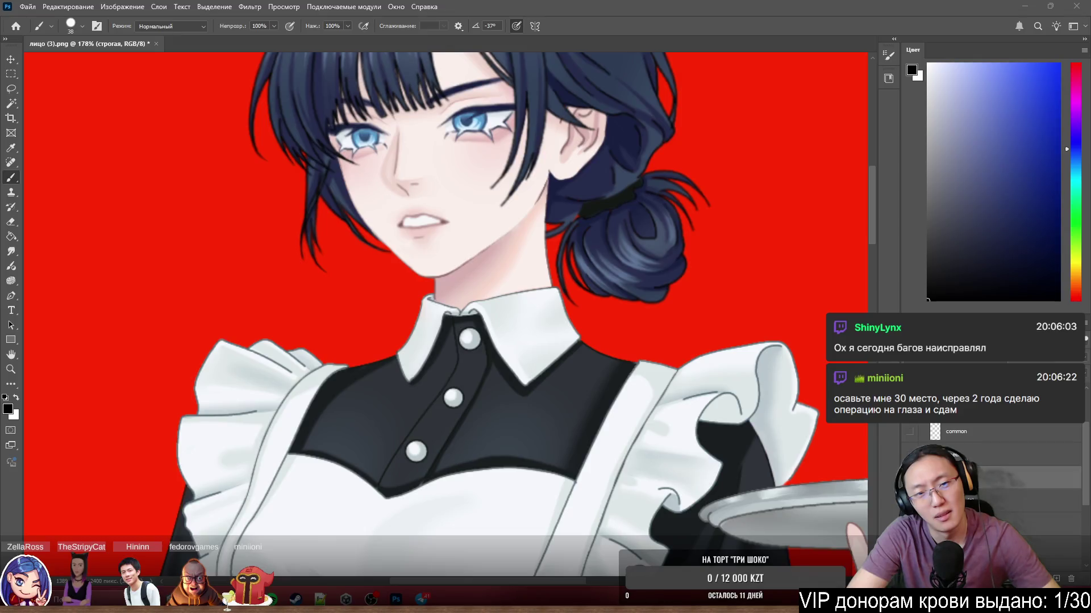
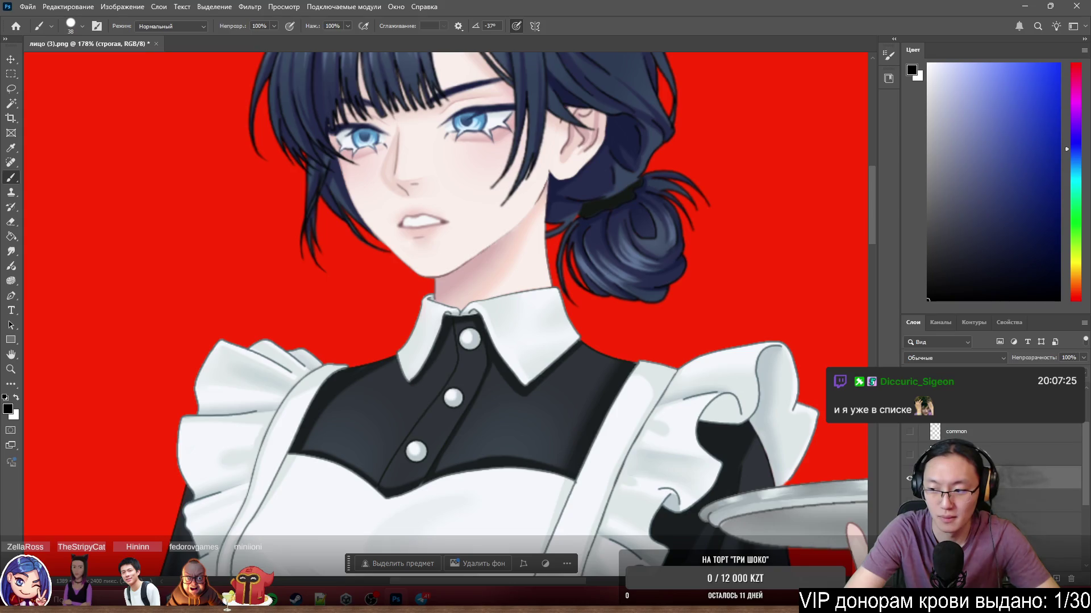
# Rename the open-mouth face layer to shock and switch the face to the calm closed-lip expression.
pyautogui.hotkey('alt', '[')
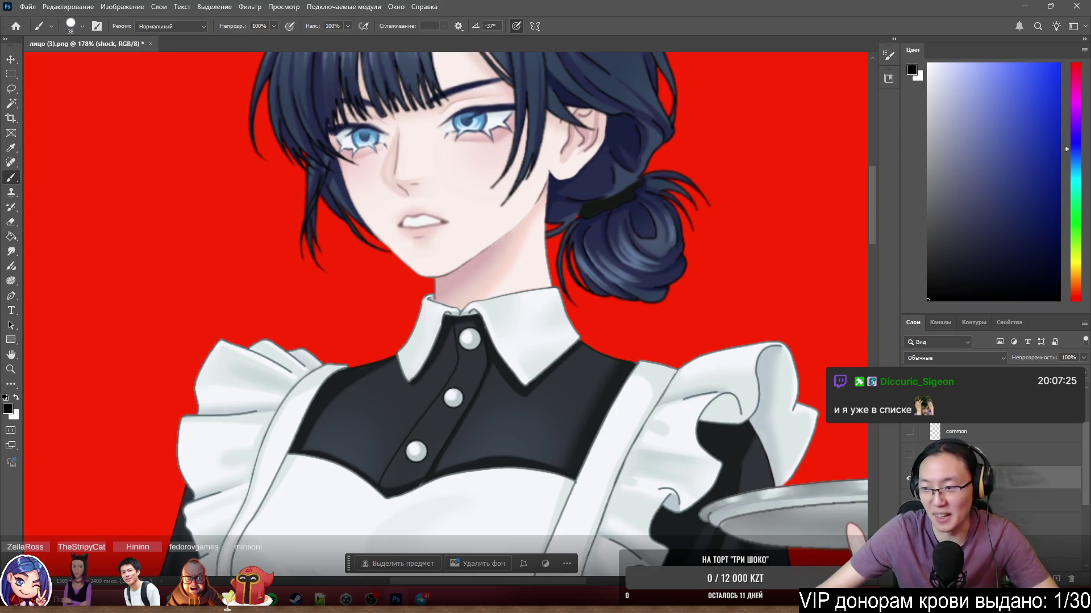
pyautogui.click(908, 479)
pyautogui.click(909, 455)
pyautogui.click(909, 457)
pyautogui.click(909, 457)
pyautogui.click(910, 457)
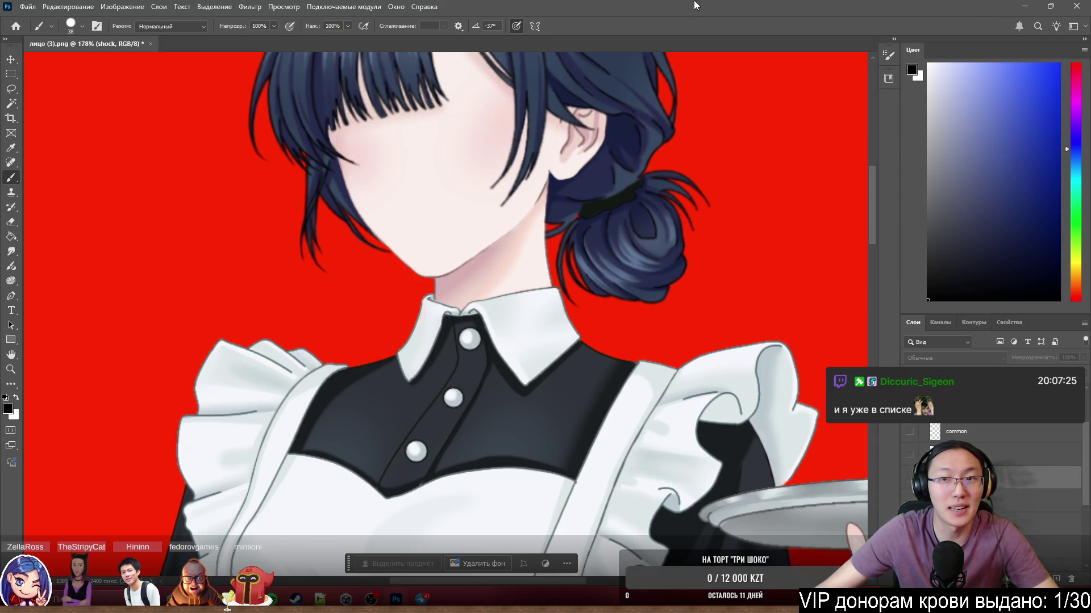
# Open Ulyana.psb from the desktop for reference, then close it.
pyautogui.click(1025, 6)
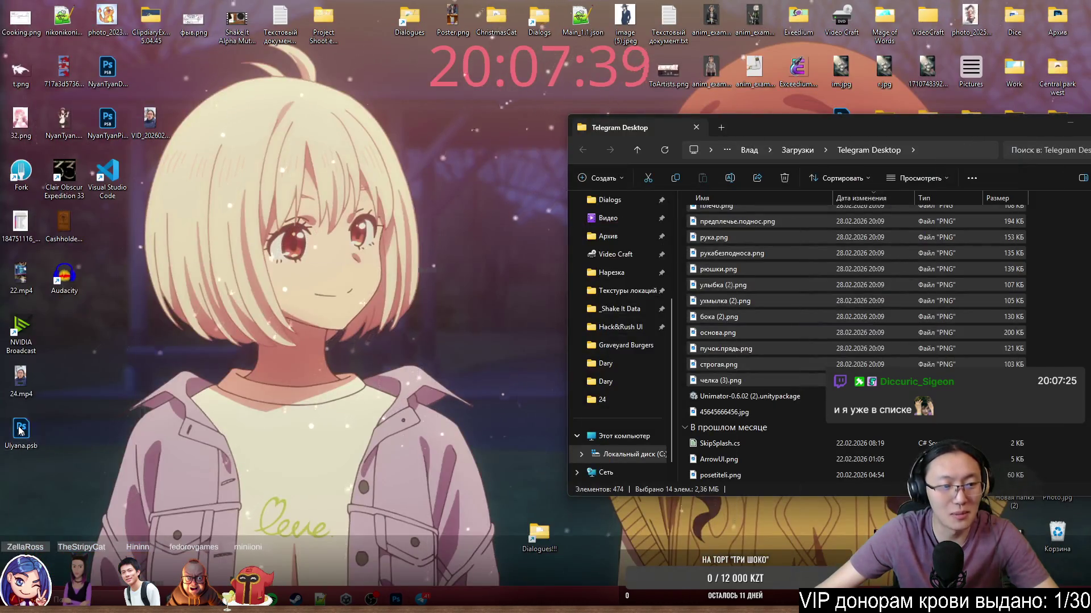
pyautogui.doubleClick(20, 431)
pyautogui.scroll(3, 445, 141)
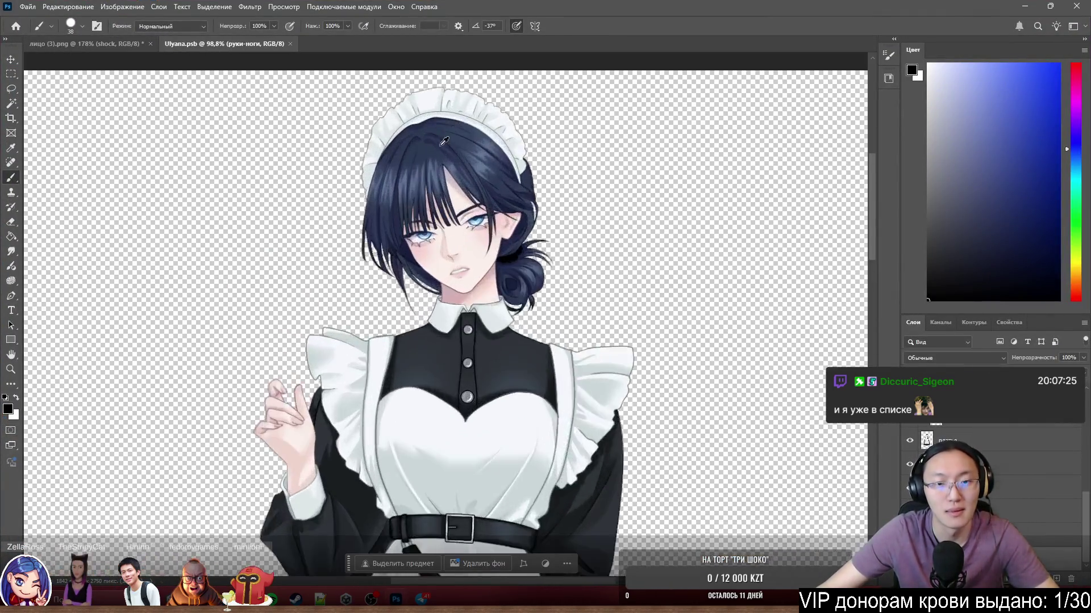
pyautogui.scroll(2, 445, 141)
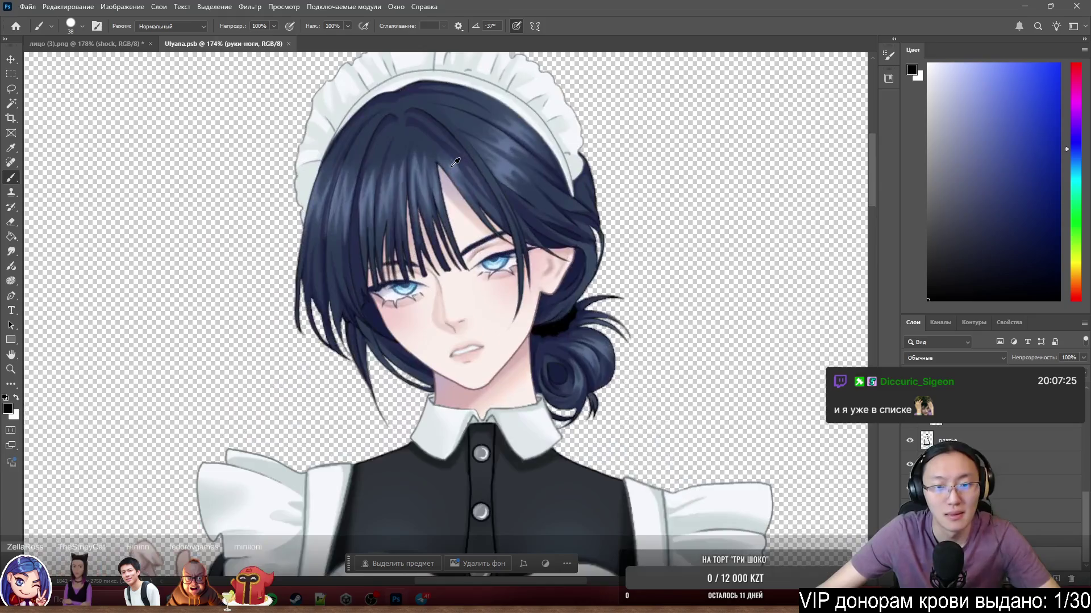
pyautogui.click(289, 43)
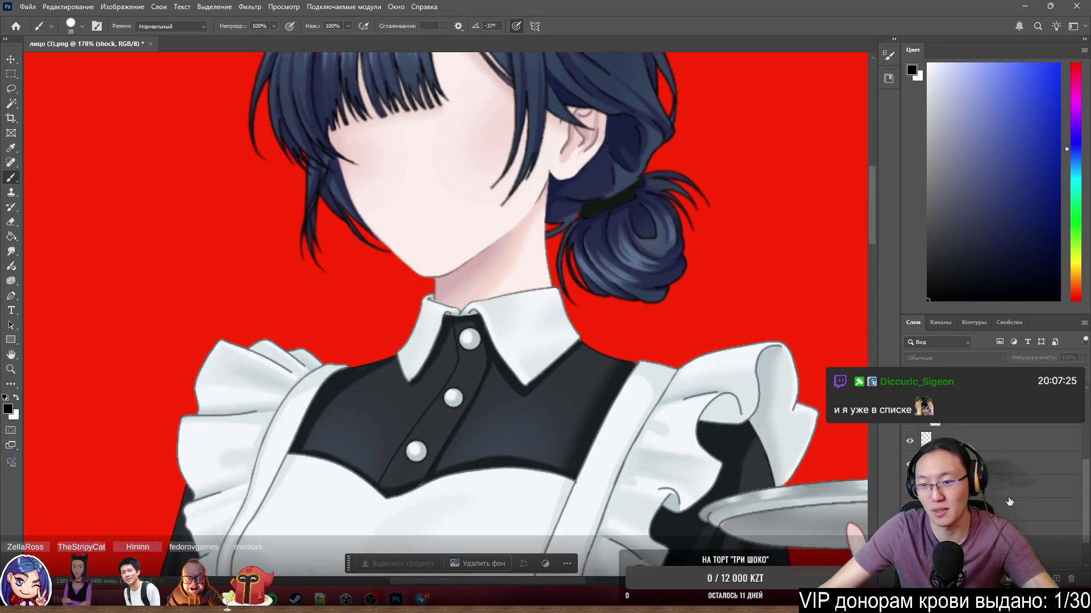
# Rename the smiling expression layer to smile and select the плечо shoulder layer.
pyautogui.click(965, 426)
pyautogui.click(964, 403)
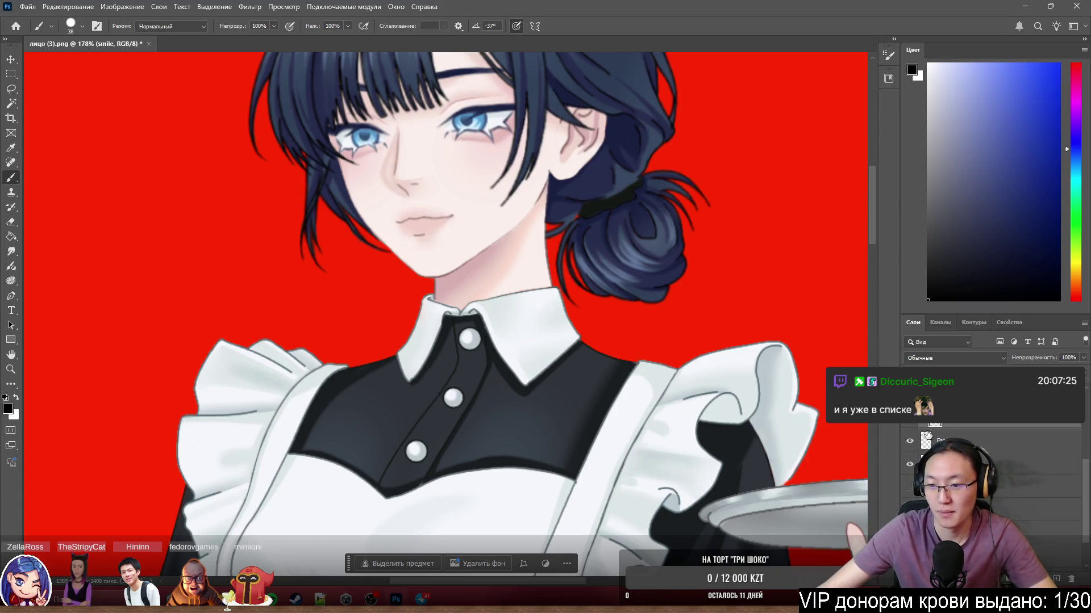
pyautogui.click(910, 469)
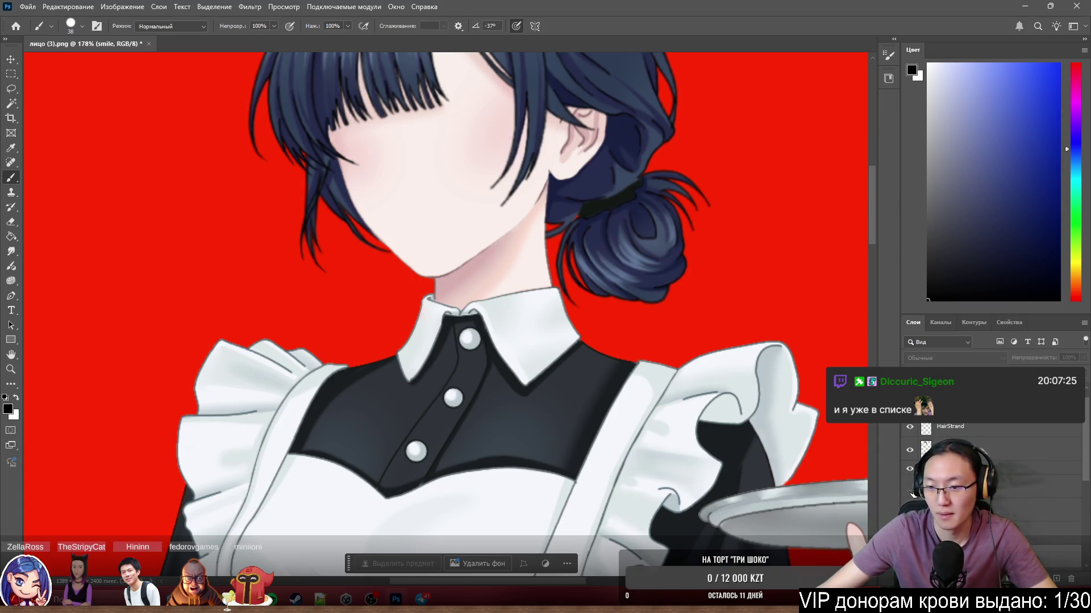
pyautogui.click(910, 492)
pyautogui.click(994, 443)
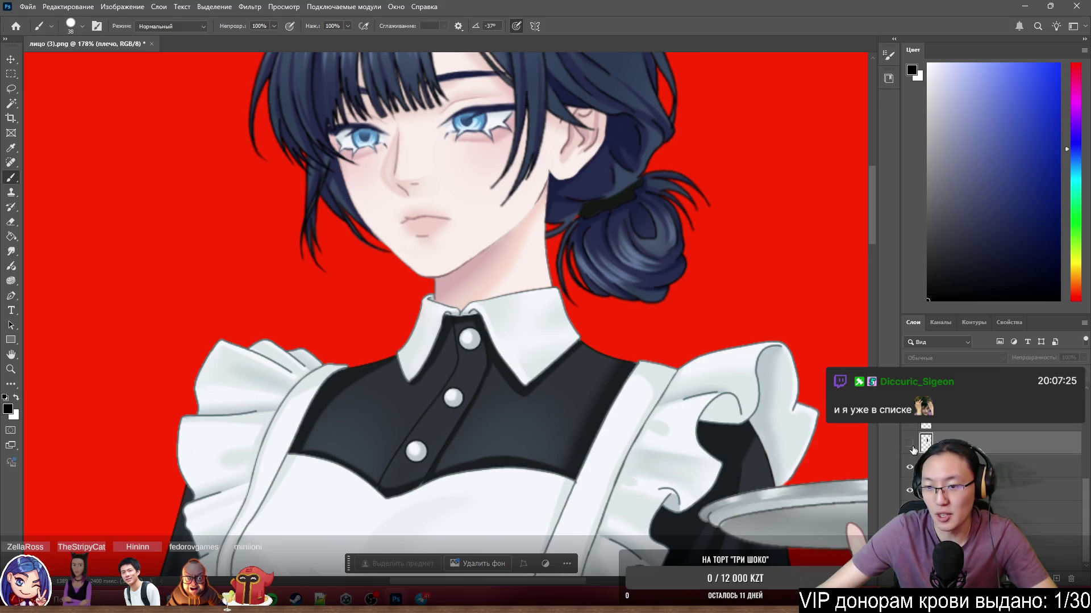
pyautogui.scroll(-3, 601, 351)
pyautogui.scroll(-3, 601, 351)
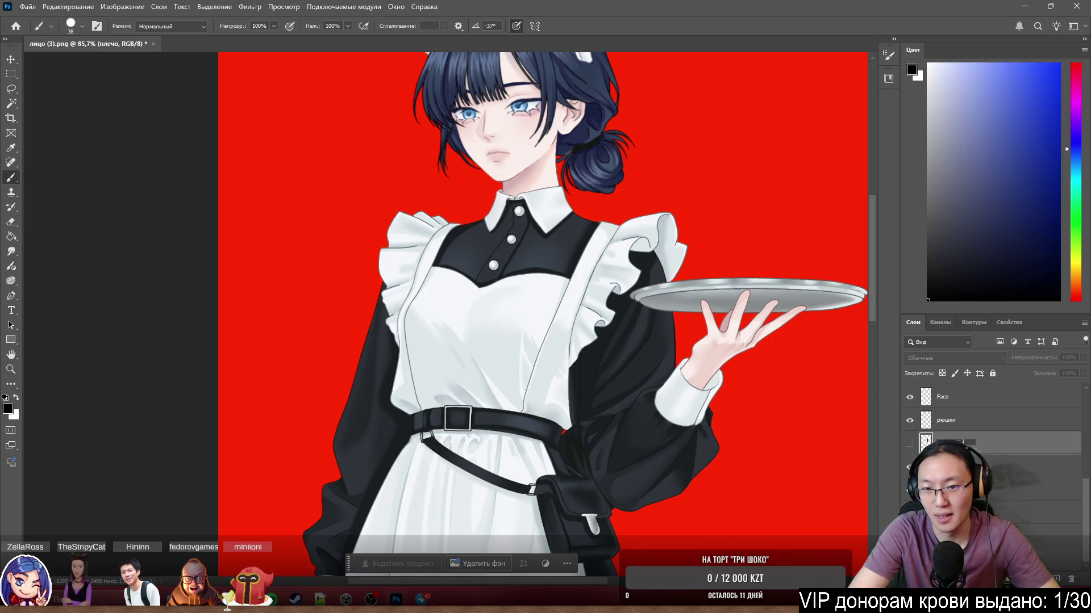
# Rename the two left-hand layers to LHandForTray and LHandCommon.
pyautogui.write('y')
pyautogui.press('Return')
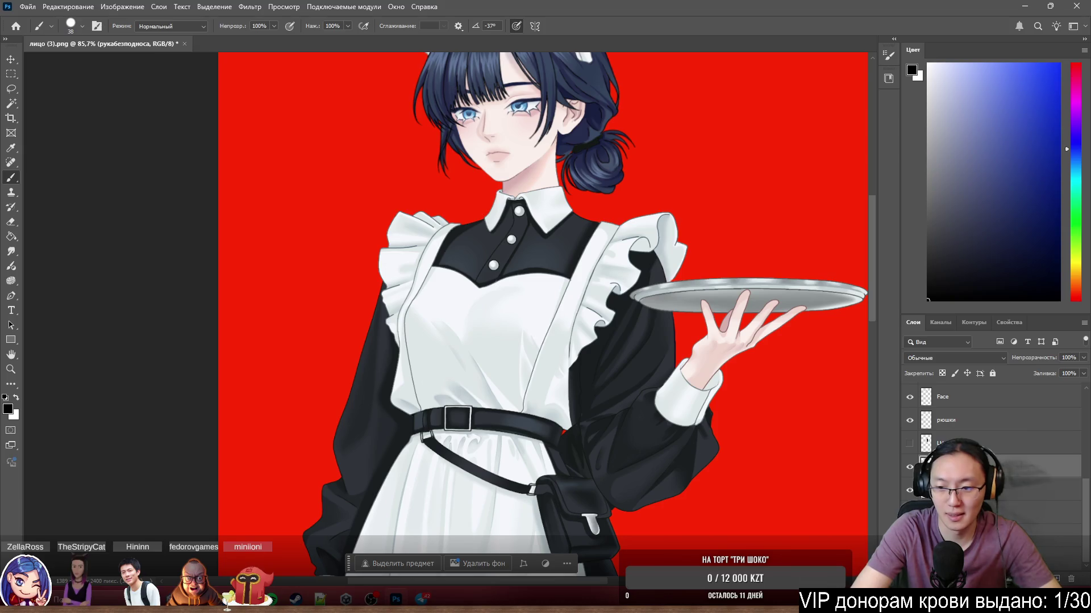
pyautogui.press('Return')
# Rename платье (2) to Dress, then move the hair bun layer higher and name it HairBack.
pyautogui.click(965, 490)
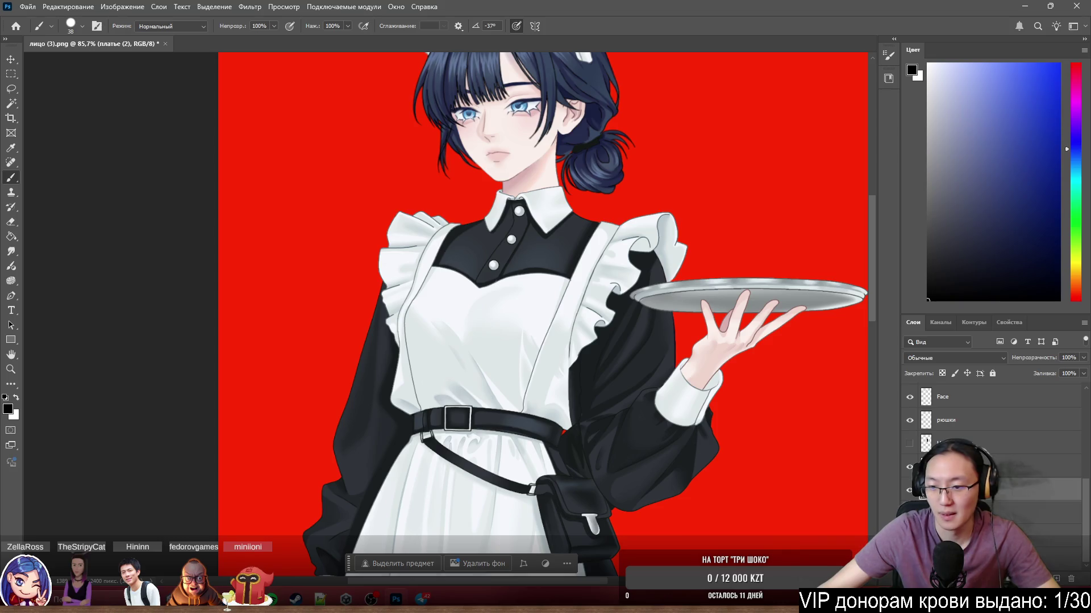
pyautogui.press('Return')
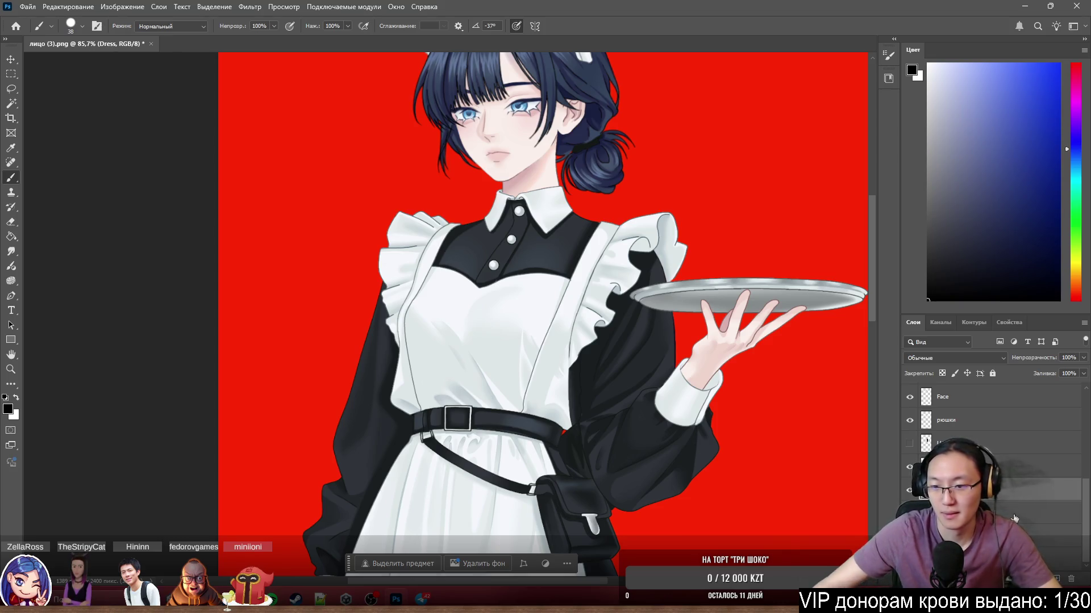
pyautogui.click(1000, 513)
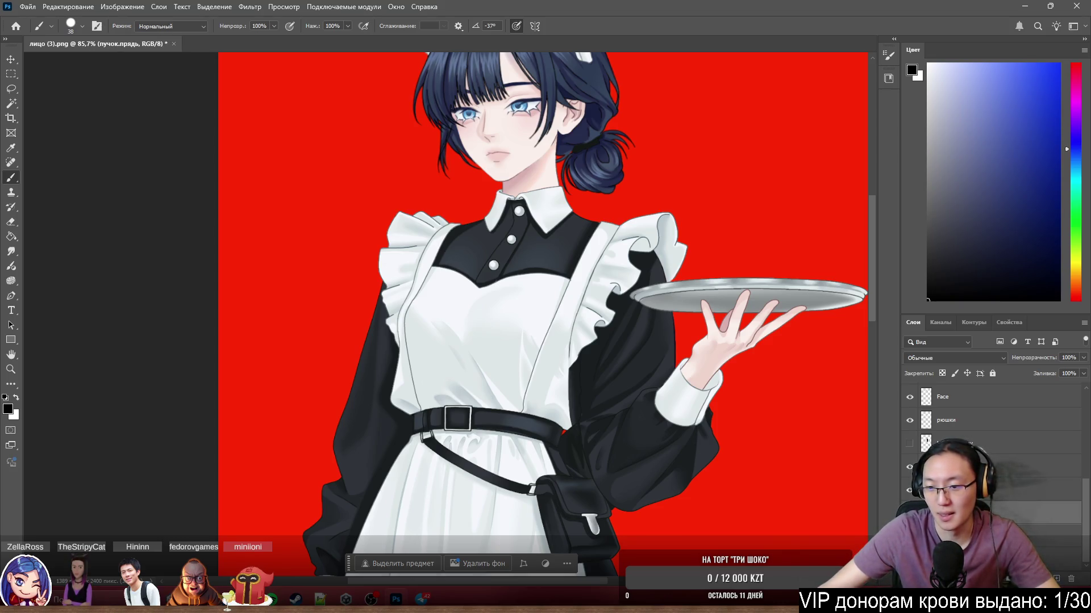
pyautogui.moveTo(1020, 518); pyautogui.dragTo(998, 470)
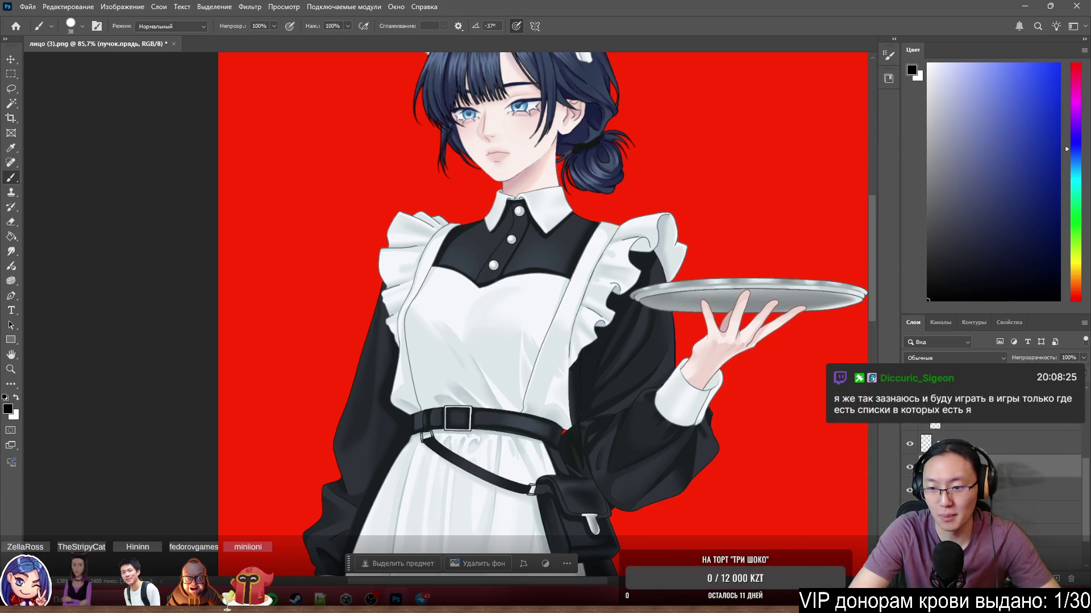
pyautogui.hotkey('alt', '[')
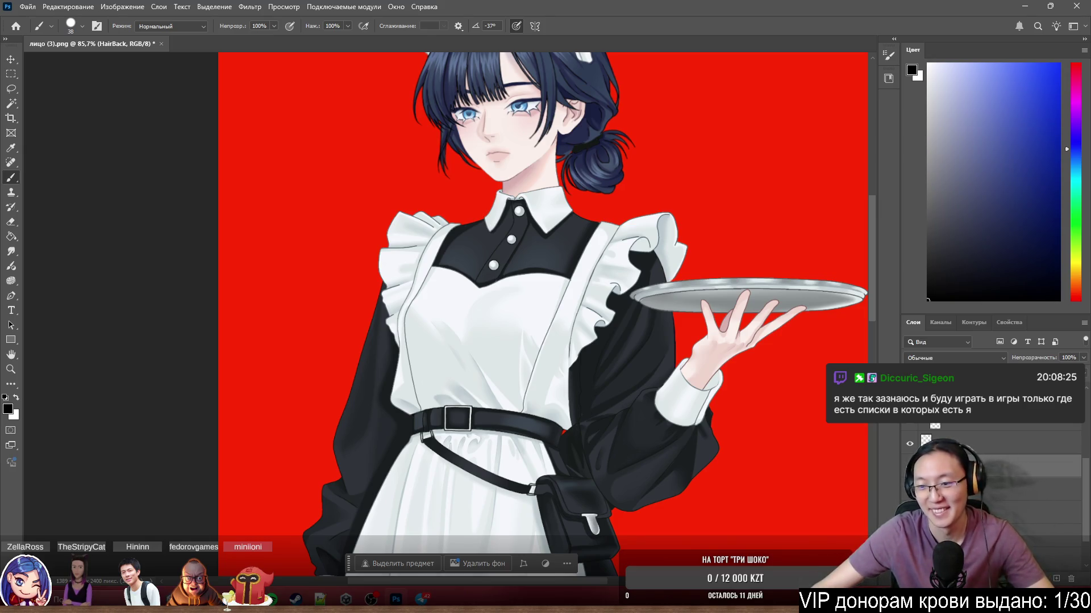
# Rename the apron frills layer рюшки to DressFrill.
pyautogui.click(1000, 489)
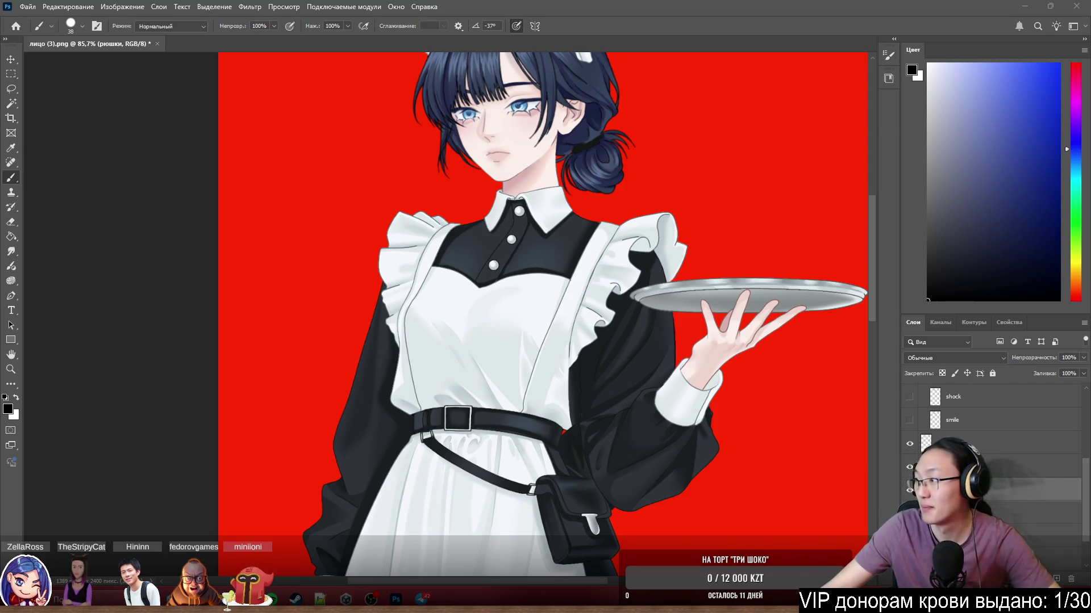
pyautogui.hotkey('alt', 'Tab')
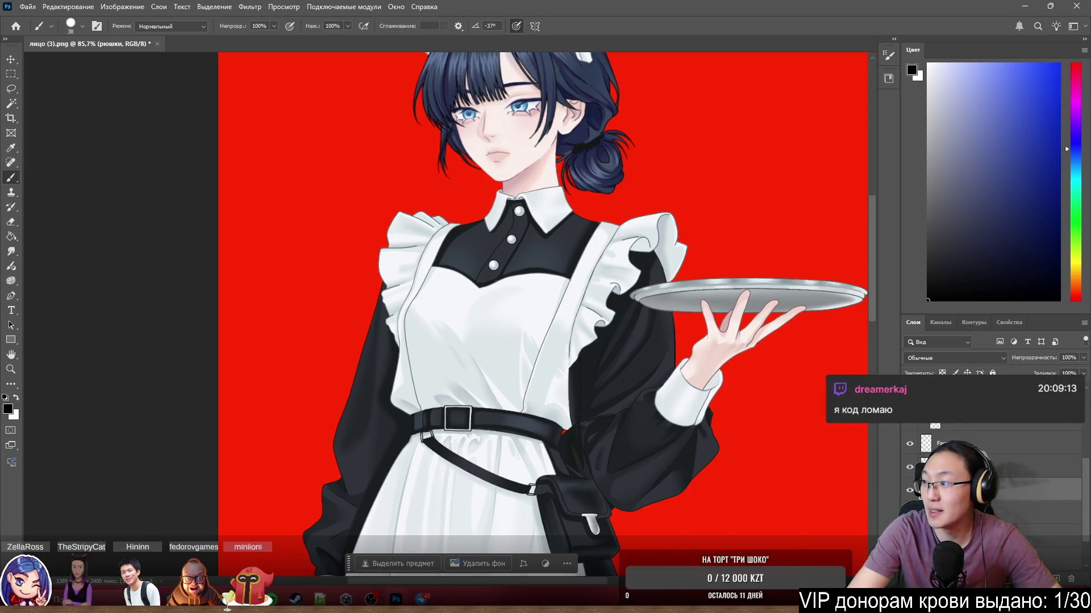
pyautogui.press('Return')
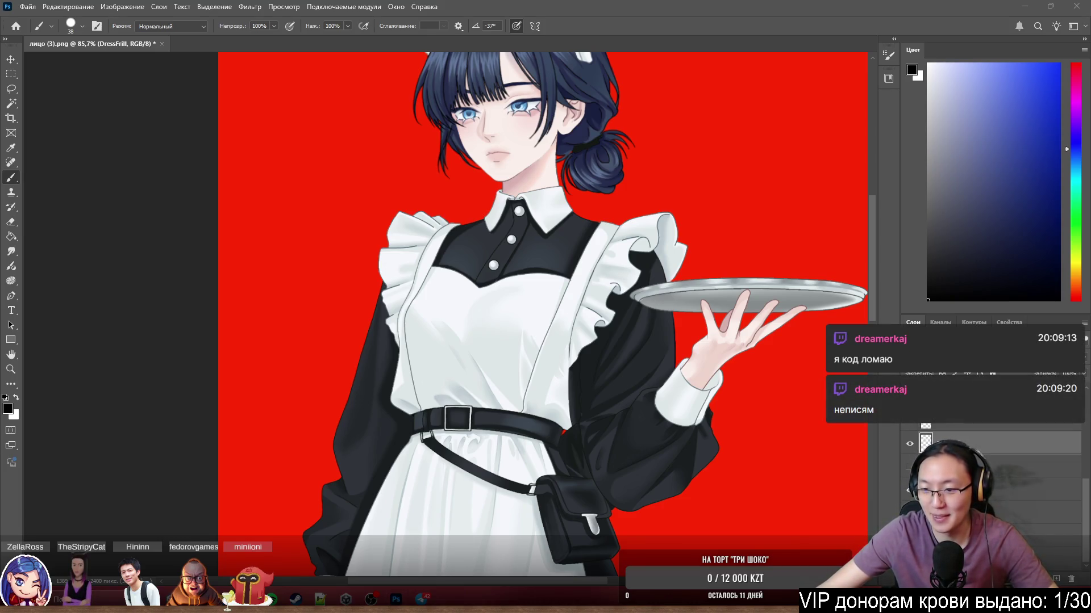
# Rename the hand layer рука to RHand and scroll through the layer list.
pyautogui.click(994, 534)
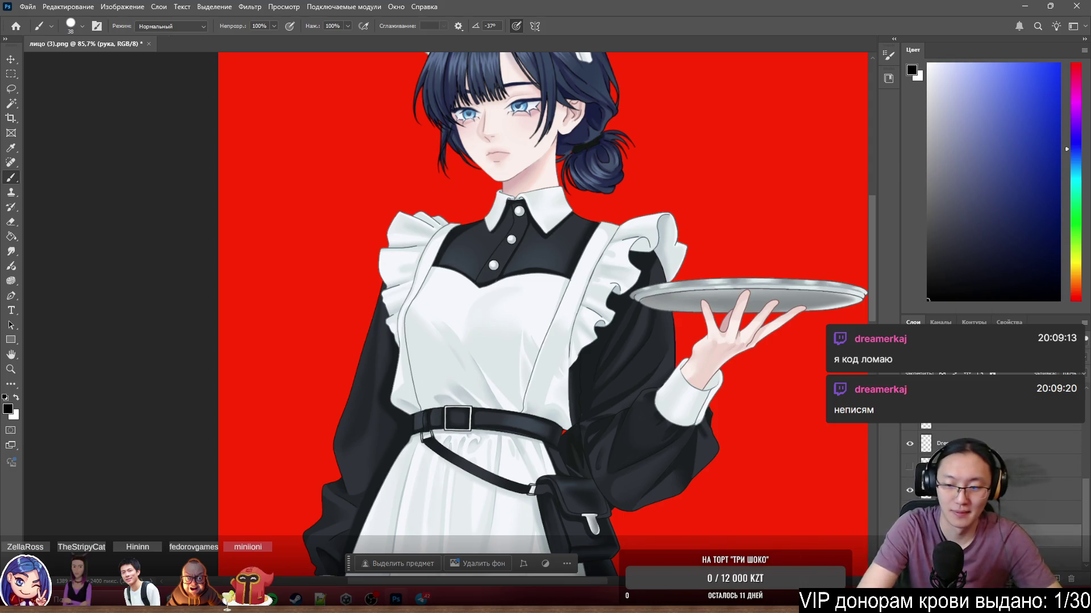
pyautogui.press('Return')
pyautogui.scroll(3, 1037, 492)
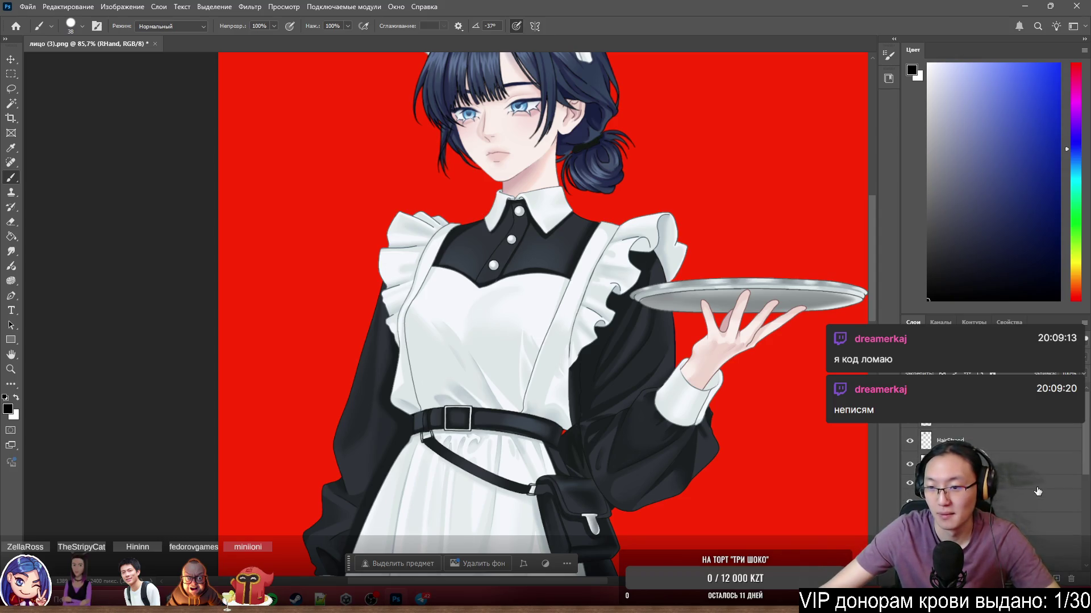
pyautogui.scroll(-3, 1030, 497)
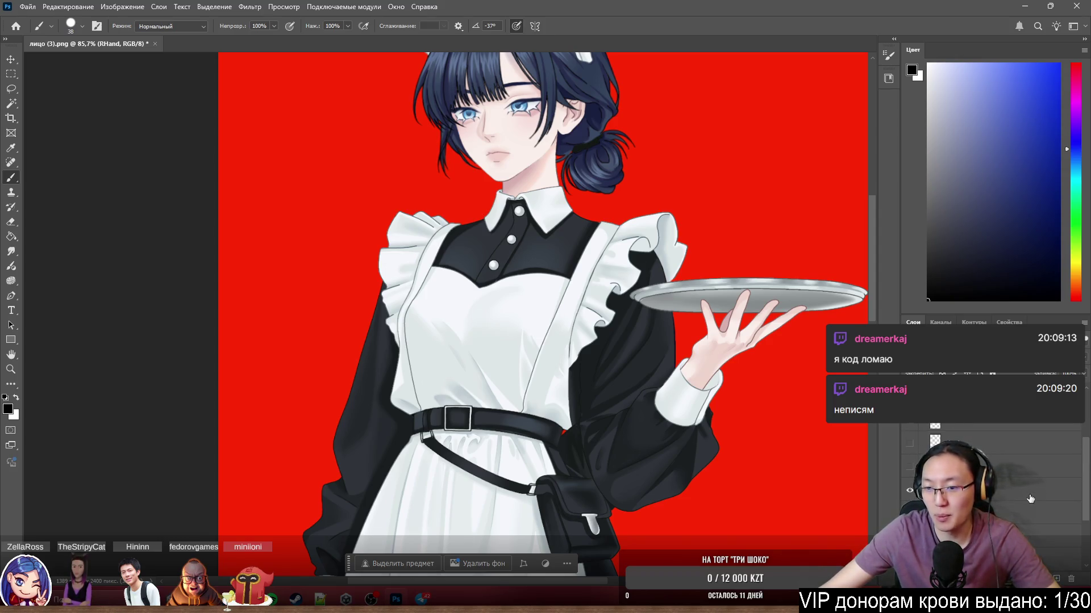
pyautogui.scroll(2, 1030, 499)
pyautogui.scroll(-3, 1030, 499)
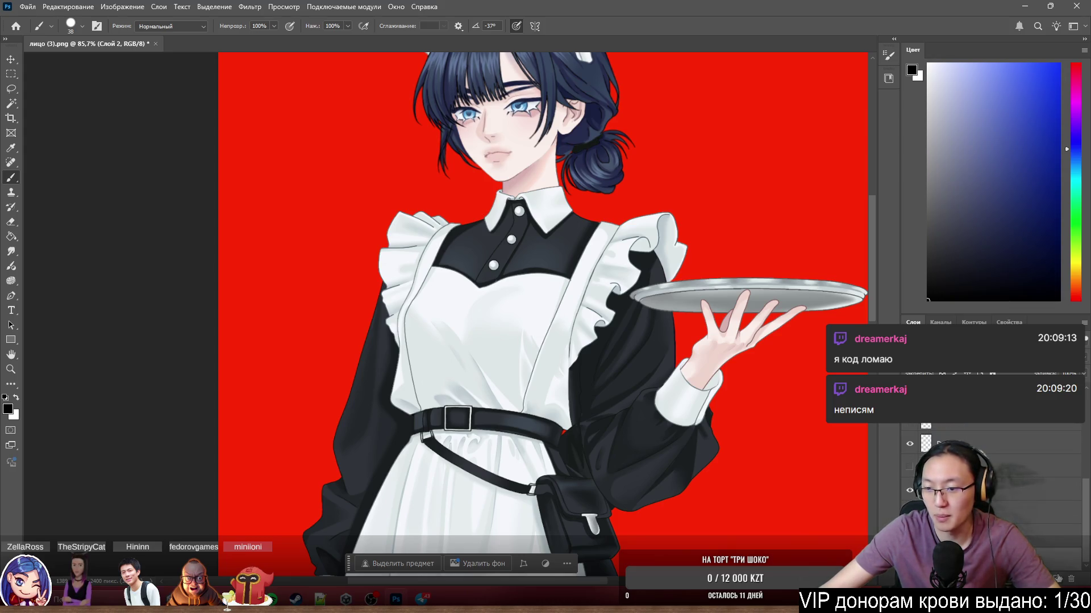
pyautogui.click(909, 490)
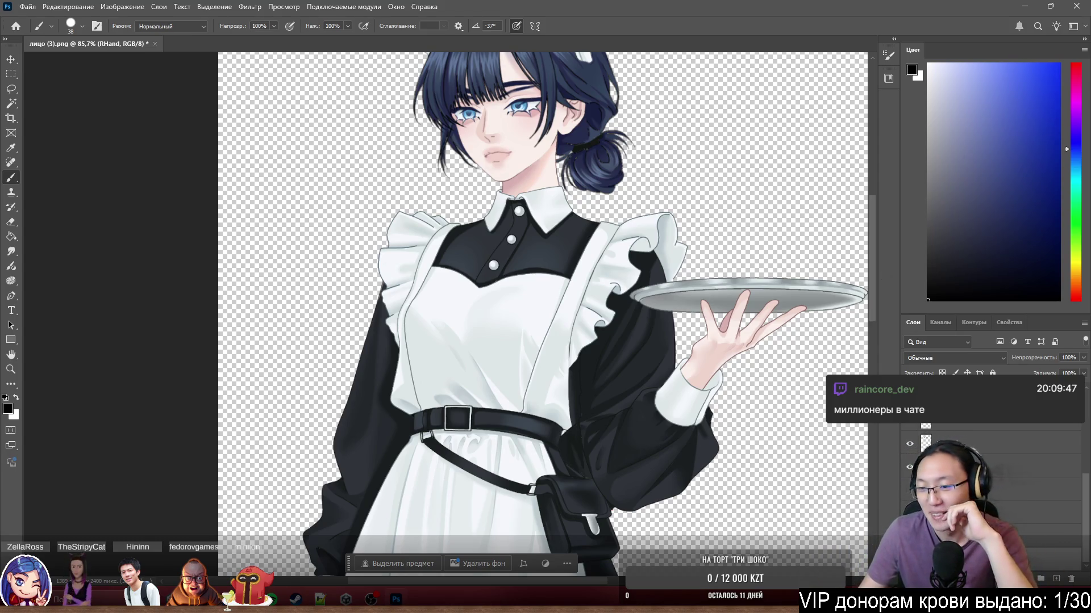
pyautogui.scroll(3, 994, 454)
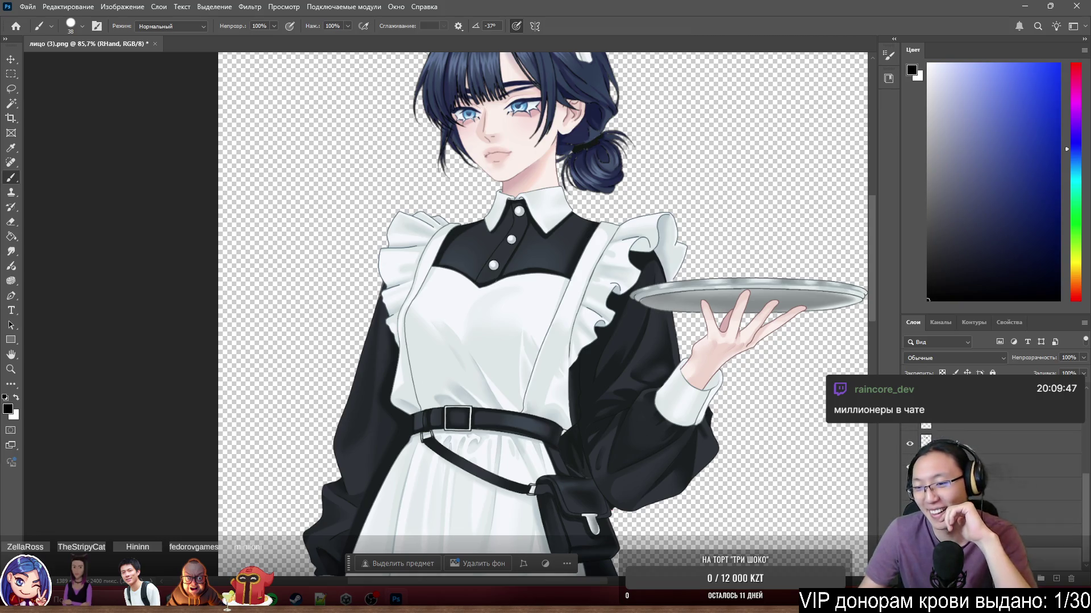
pyautogui.scroll(1, 994, 454)
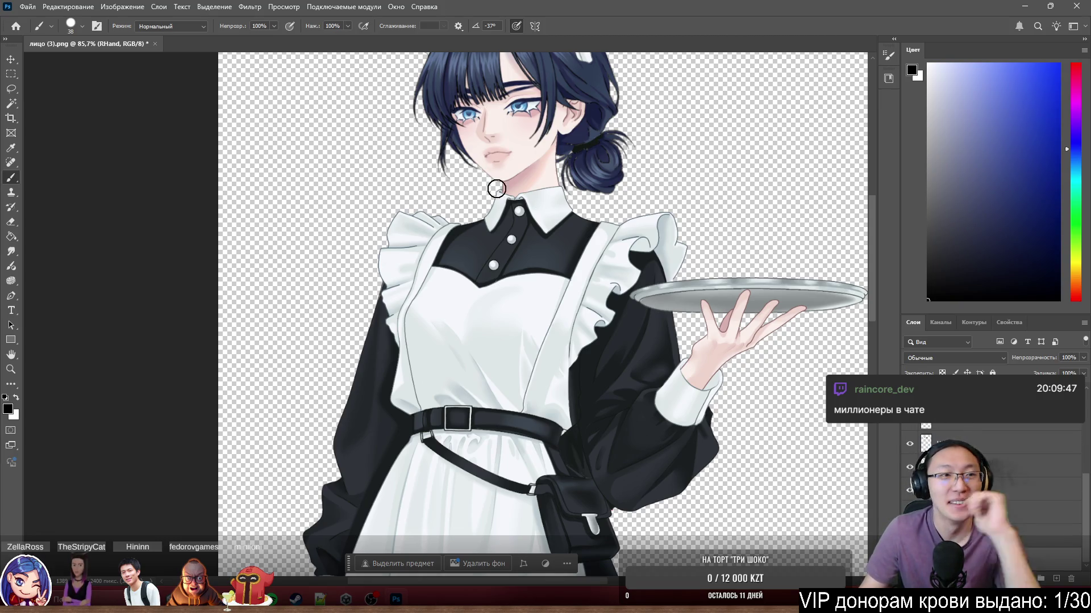
# Start Save As as a PSB on the Desktop and clear the old file name.
pyautogui.click(24, 7)
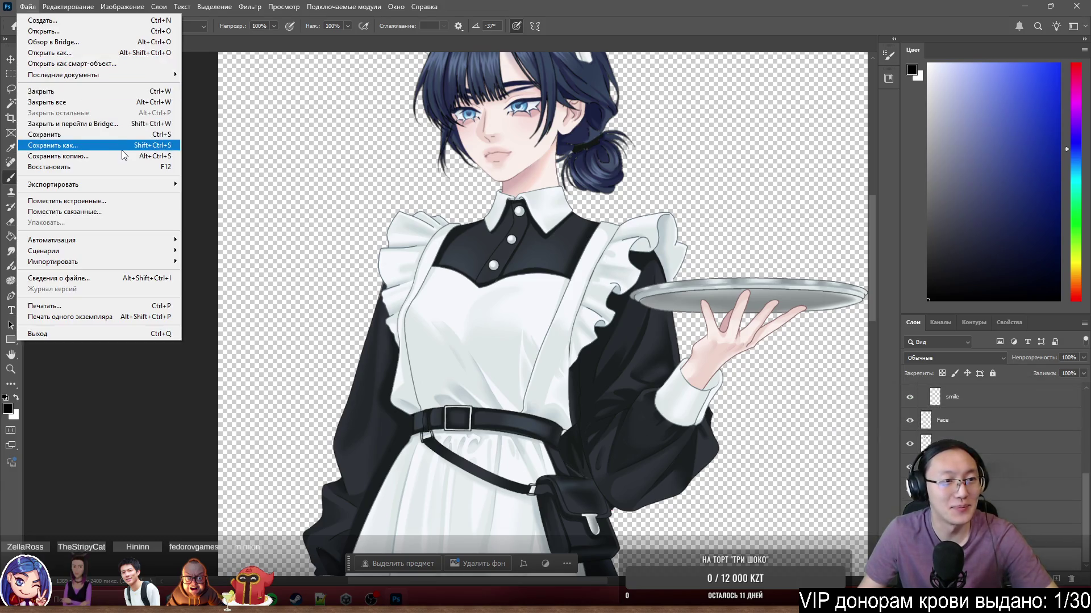
pyautogui.click(122, 149)
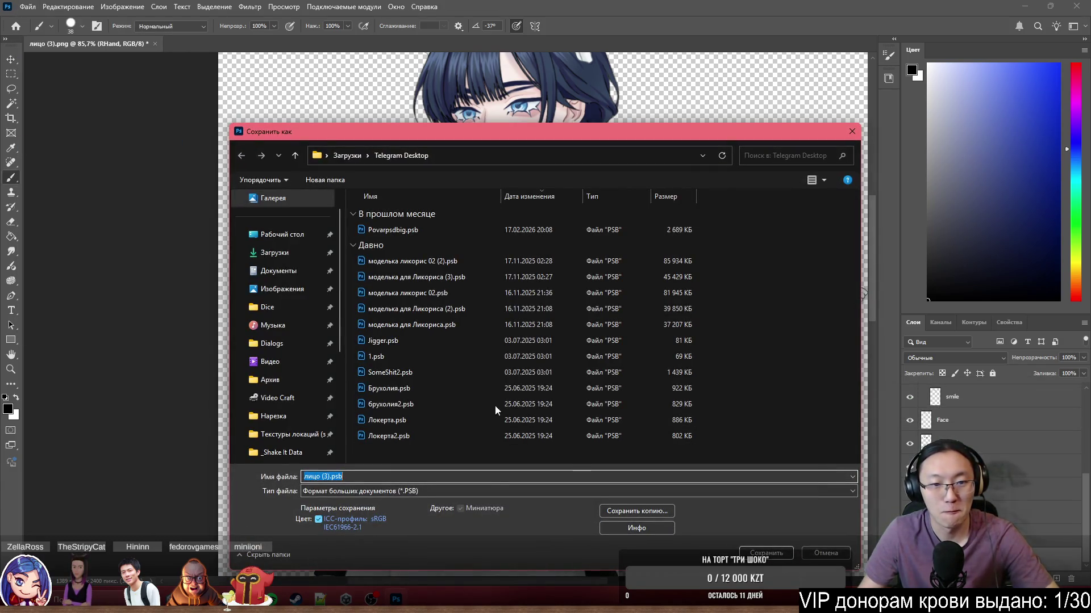
pyautogui.click(287, 235)
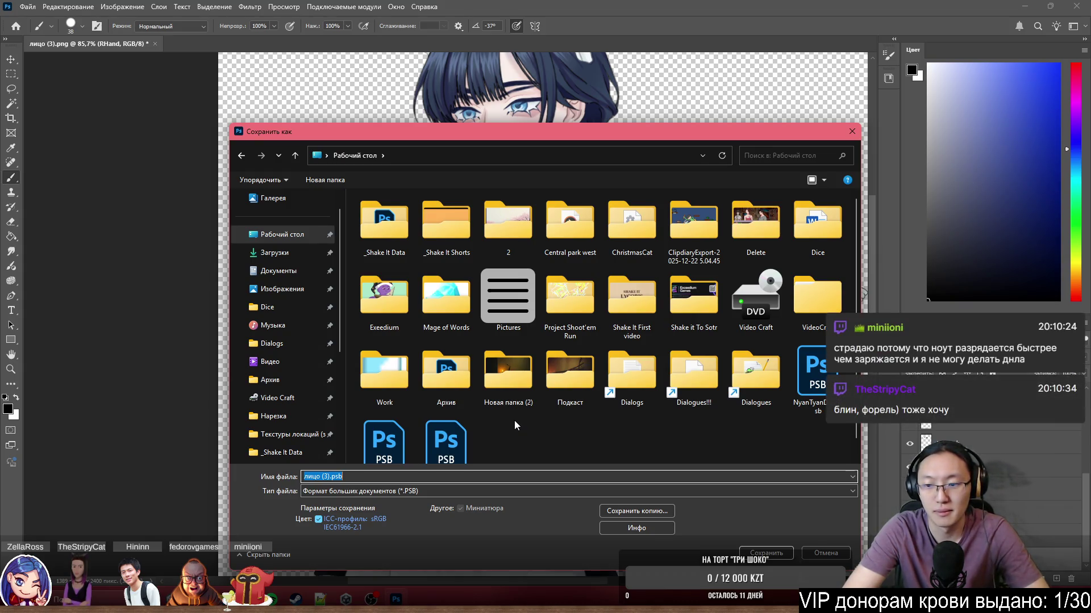
pyautogui.press('BackSpace')
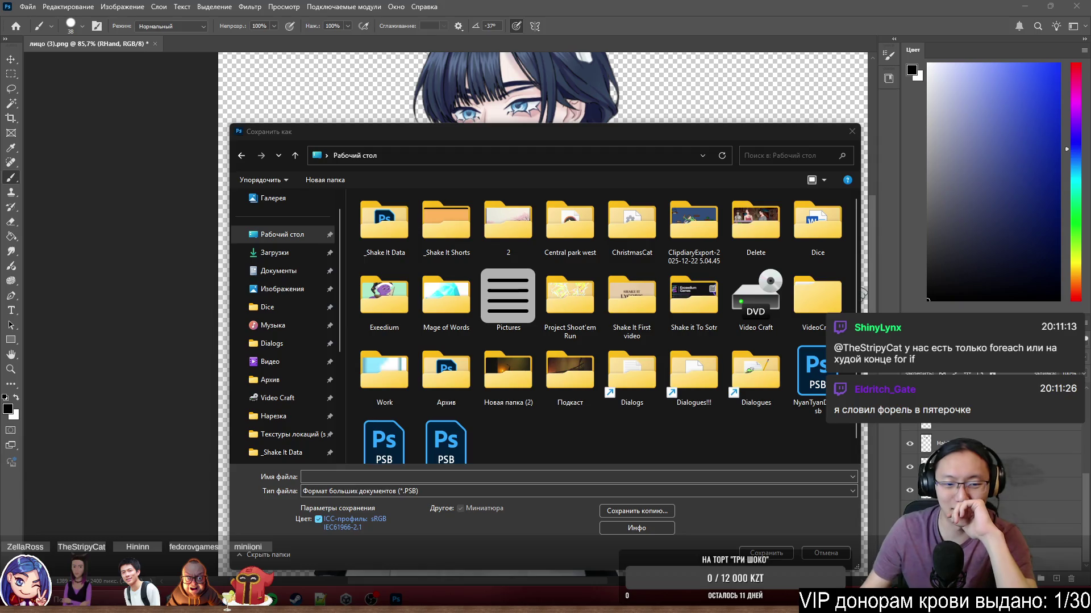
# Enter KamiyaTray as the file name and confirm the save.
pyautogui.click(709, 476)
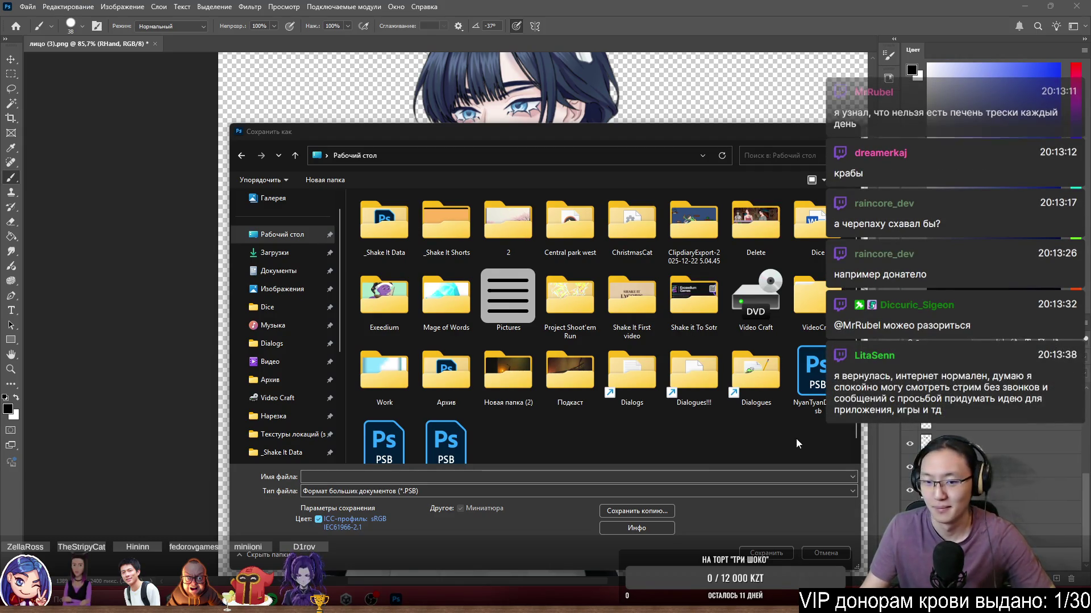
pyautogui.click(537, 476)
pyautogui.write('Kamiya')
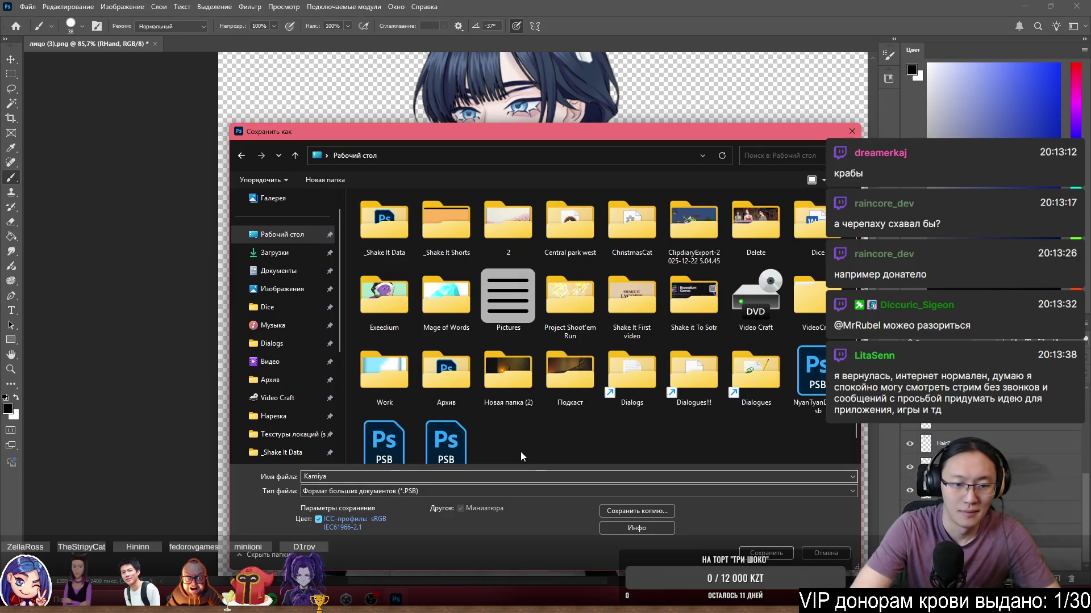
pyautogui.write('E')
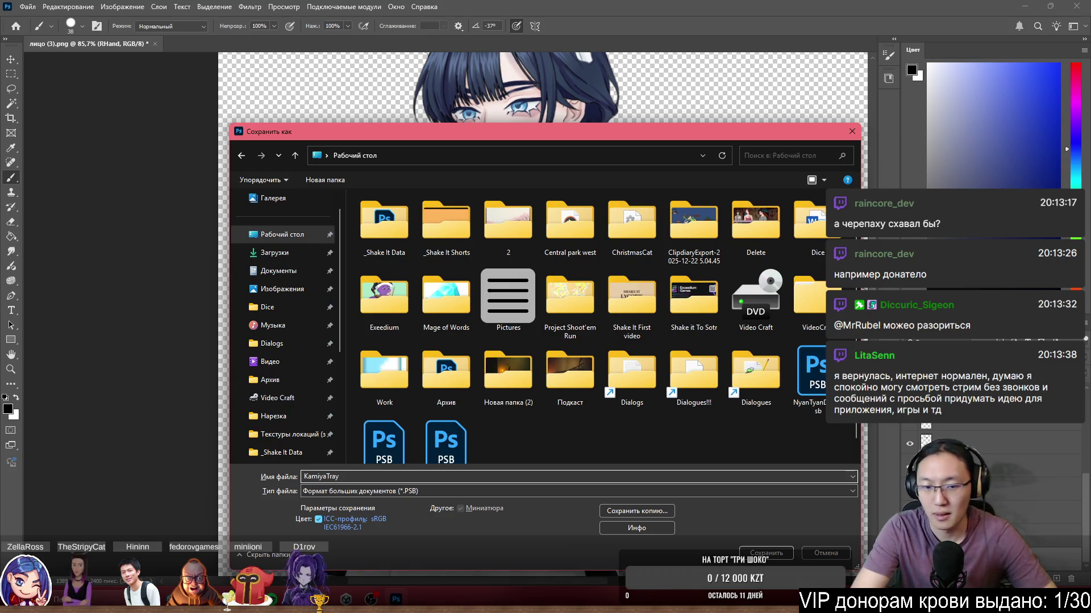
pyautogui.press('Return')
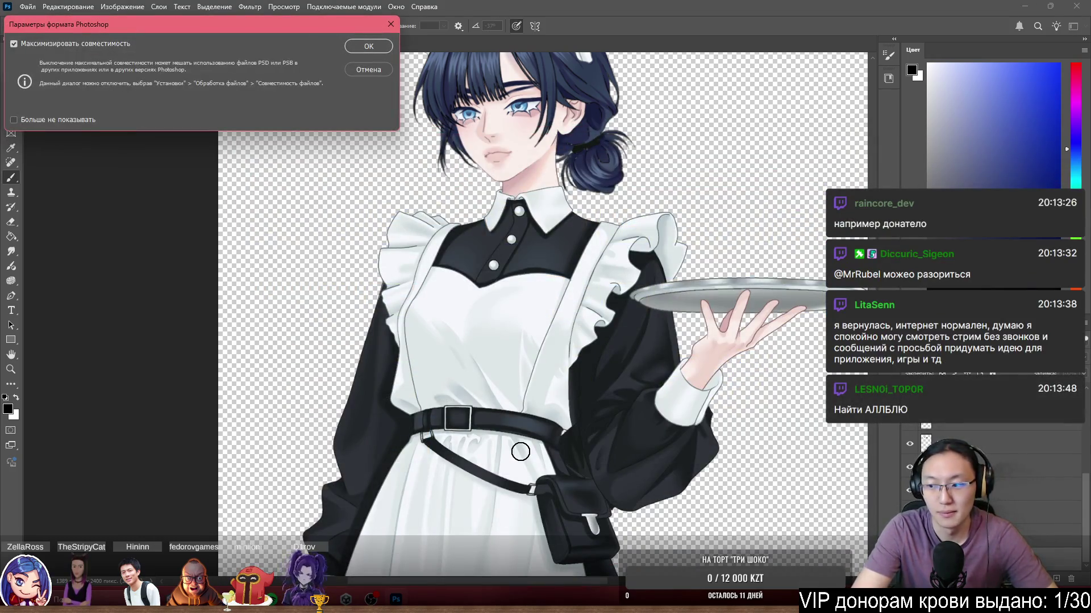
# Accept Maximize Compatibility to finish saving KamiyaTray.psb, then close Photoshop.
pyautogui.click(352, 50)
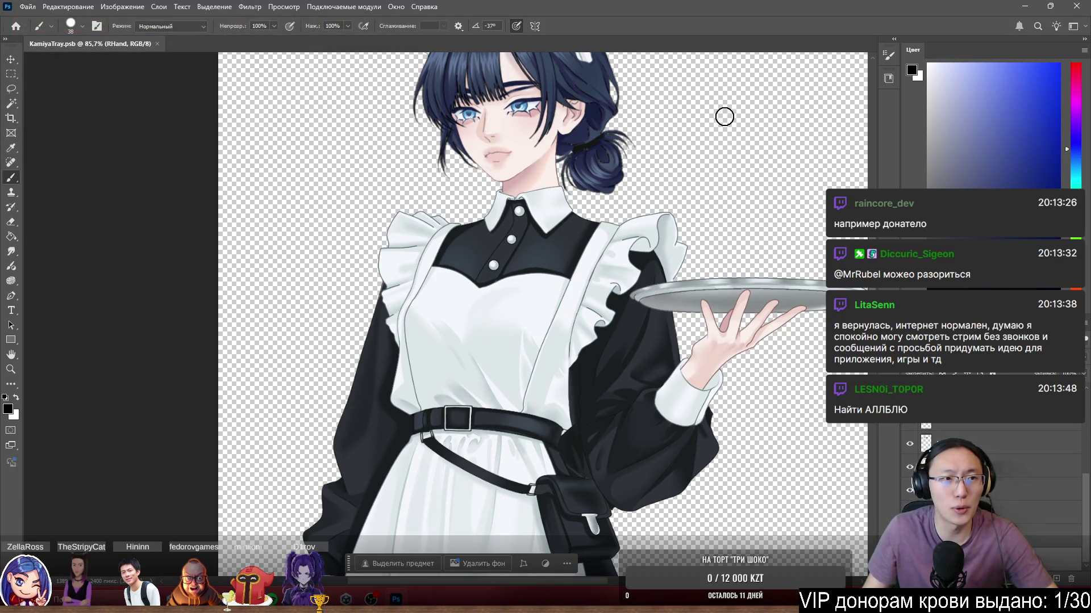
pyautogui.moveTo(914, 6); pyautogui.dragTo(824, 25)
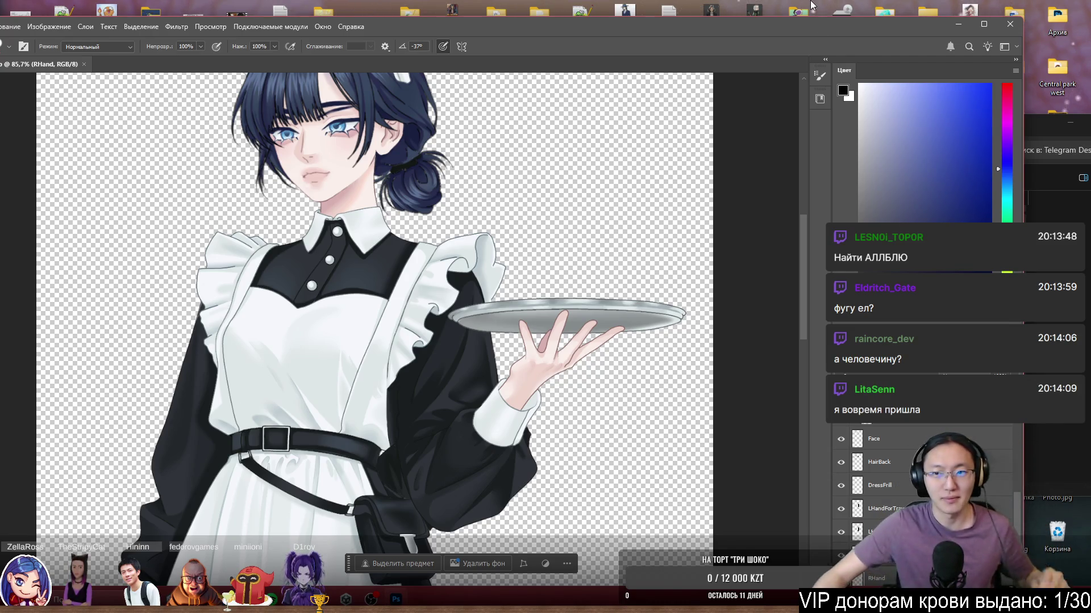
pyautogui.moveTo(580, 26); pyautogui.dragTo(602, 4)
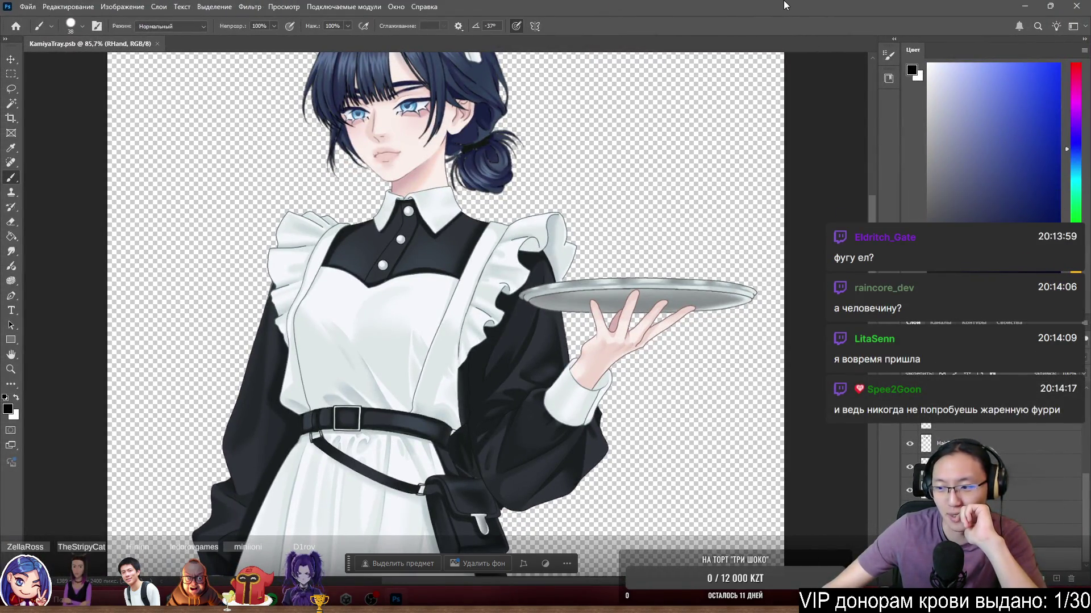
pyautogui.click(1068, 4)
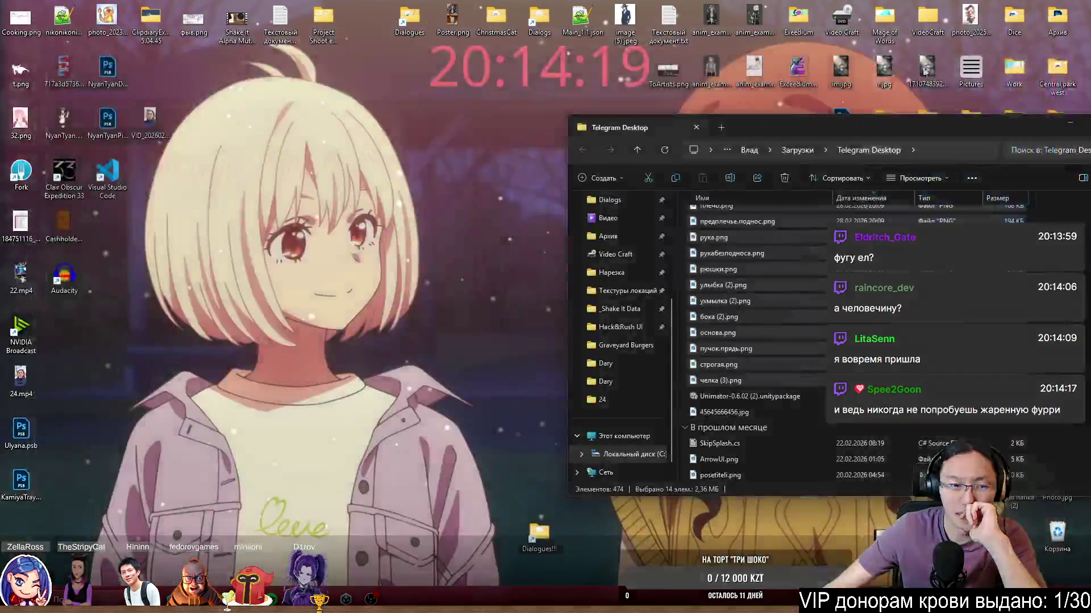
# Select KamiyaTray.psb on the desktop and move the Explorer window toward the centre.
pyautogui.moveTo(32, 492)
pyautogui.mouseDown()
pyautogui.moveTo(223, 377)
pyautogui.moveTo(104, 482)
pyautogui.moveTo(101, 449)
pyautogui.moveTo(79, 459)
pyautogui.moveTo(111, 392)
pyautogui.moveTo(86, 366)
pyautogui.mouseUp()
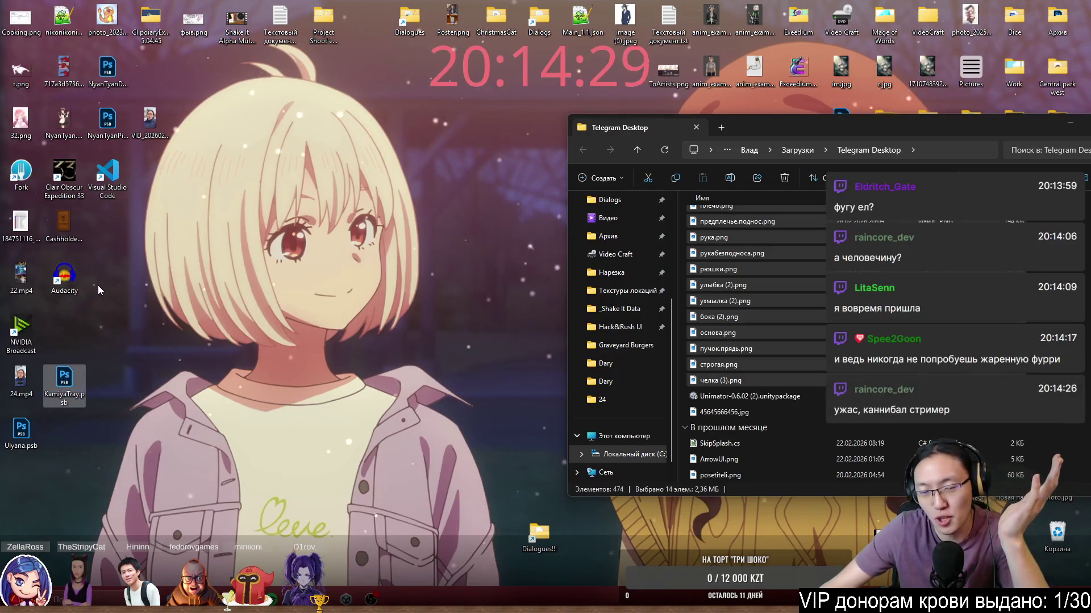
pyautogui.moveTo(759, 134); pyautogui.dragTo(588, 145)
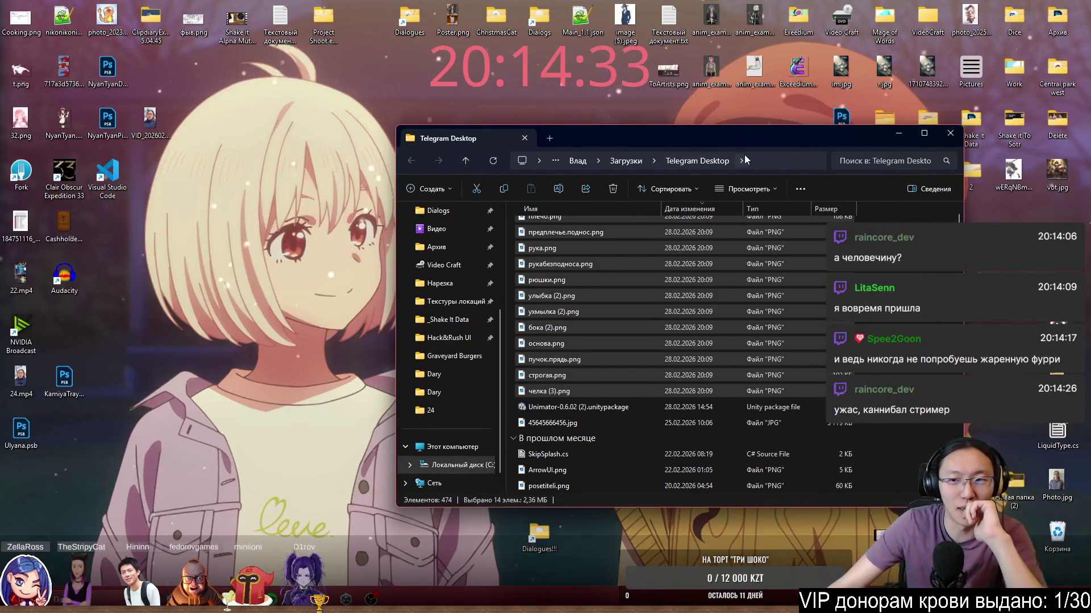
pyautogui.moveTo(750, 149); pyautogui.dragTo(714, 159)
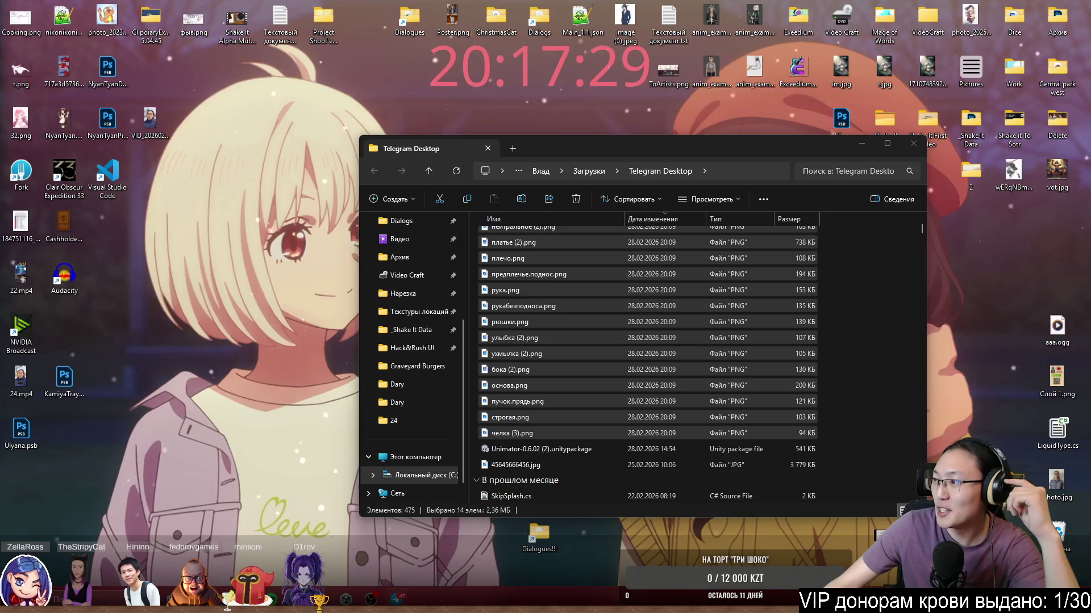
# Bring Telegram forward, close the Болтовня info panel, and try then cancel a 'mold' chat search.
pyautogui.click(396, 599)
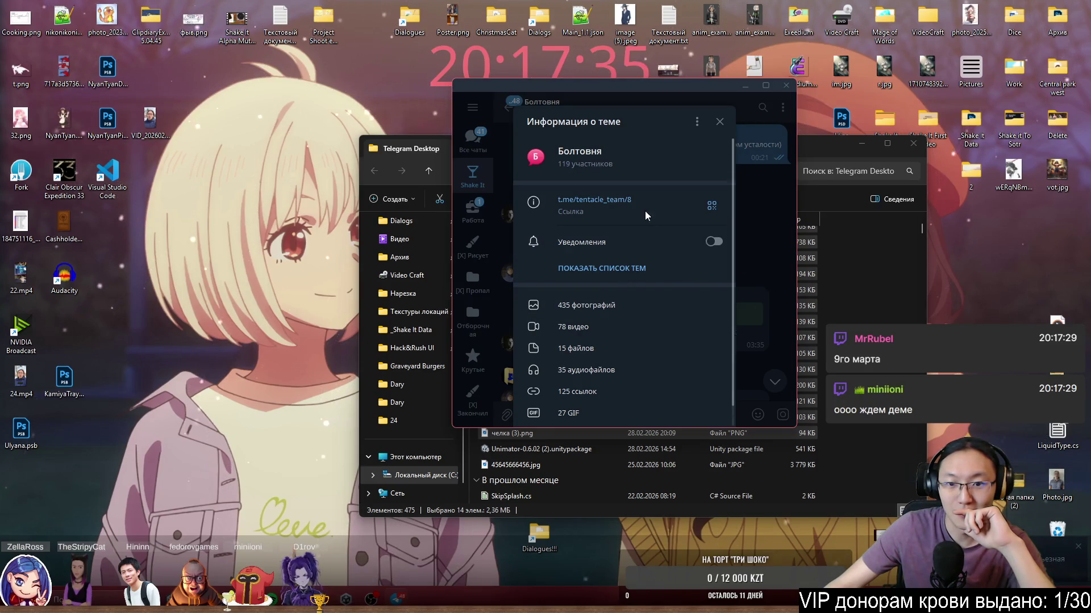
pyautogui.press('Escape')
pyautogui.click(769, 108)
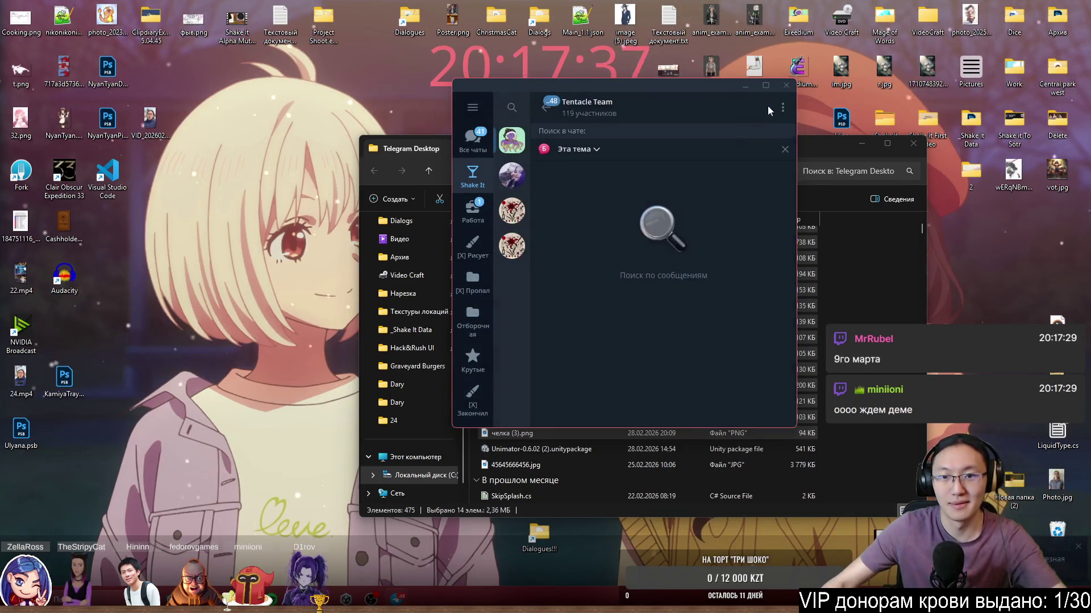
pyautogui.write('ыщд')
pyautogui.press('BackSpace')
pyautogui.press('BackSpace')
pyautogui.press('BackSpace')
pyautogui.write('mold')
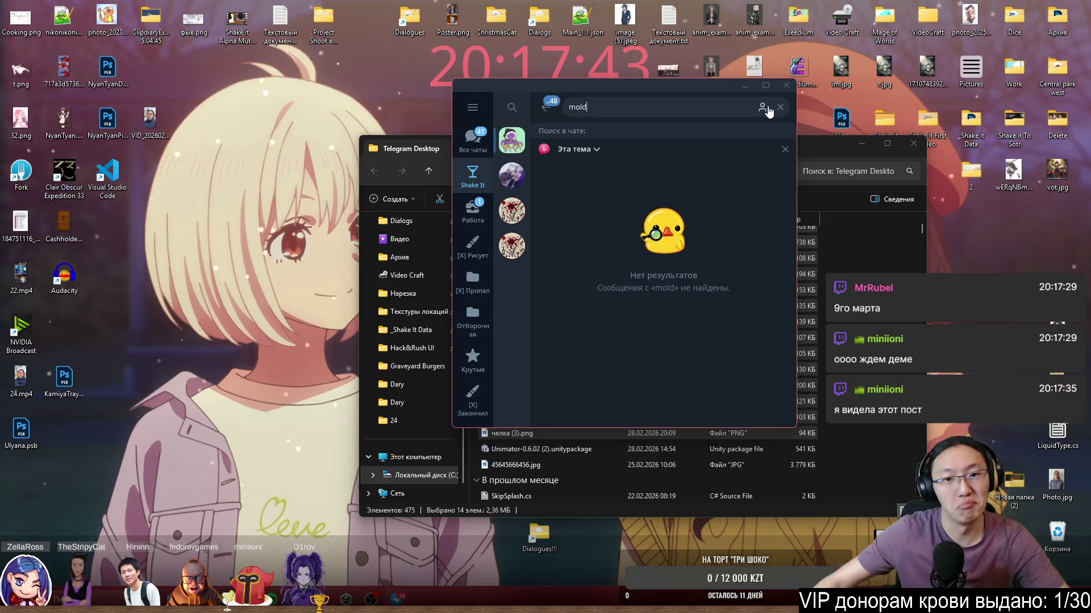
pyautogui.press('Escape')
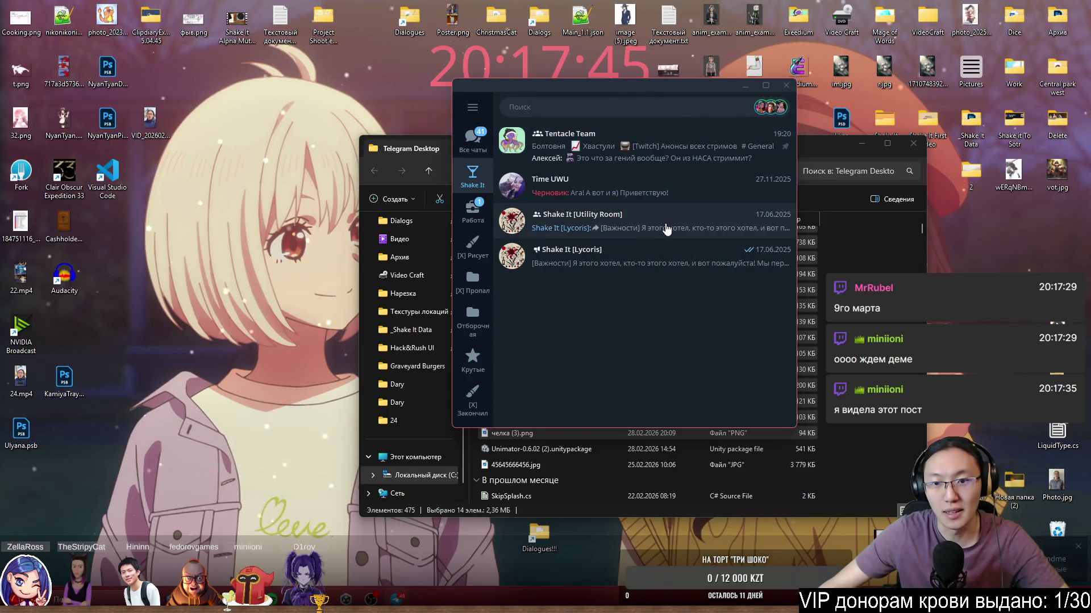
# Enlarge Telegram and browse the Tentacle Team topics, ending in Болтовня.
pyautogui.click(685, 147)
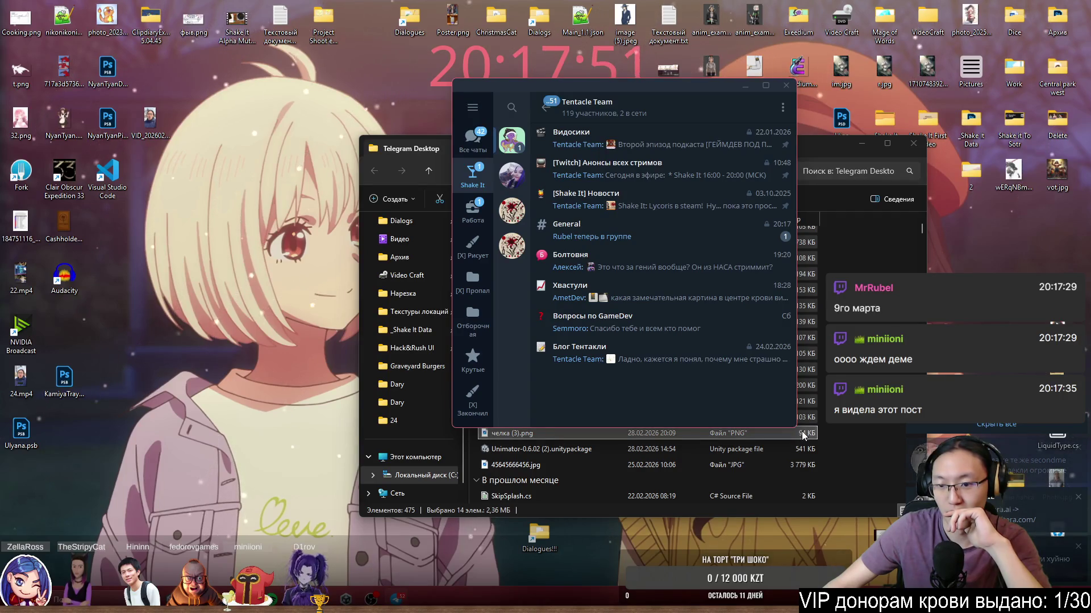
pyautogui.moveTo(797, 430); pyautogui.dragTo(1020, 523)
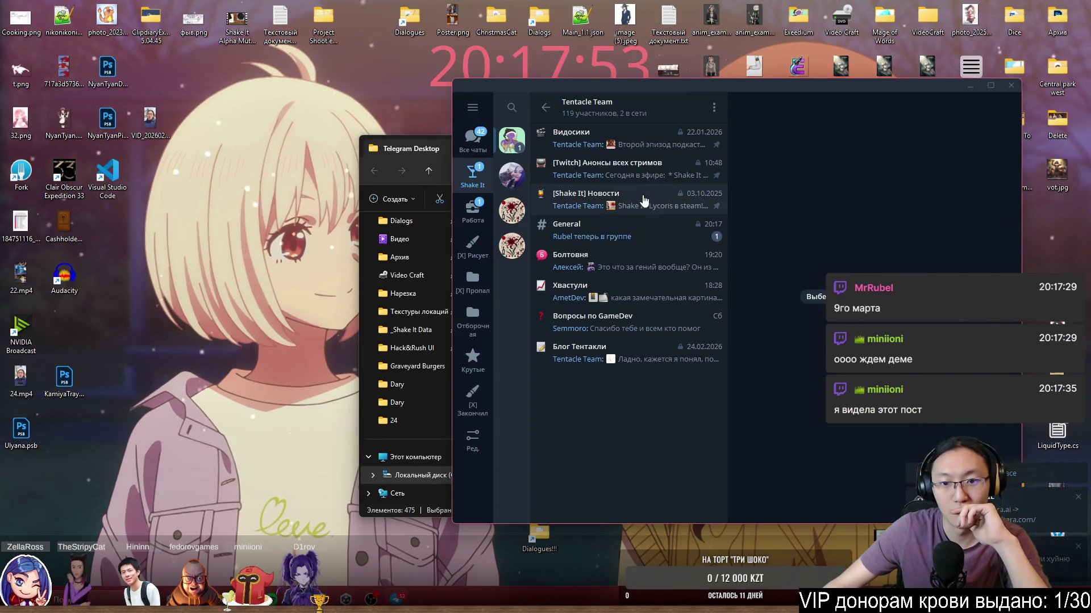
pyautogui.click(648, 146)
pyautogui.click(651, 168)
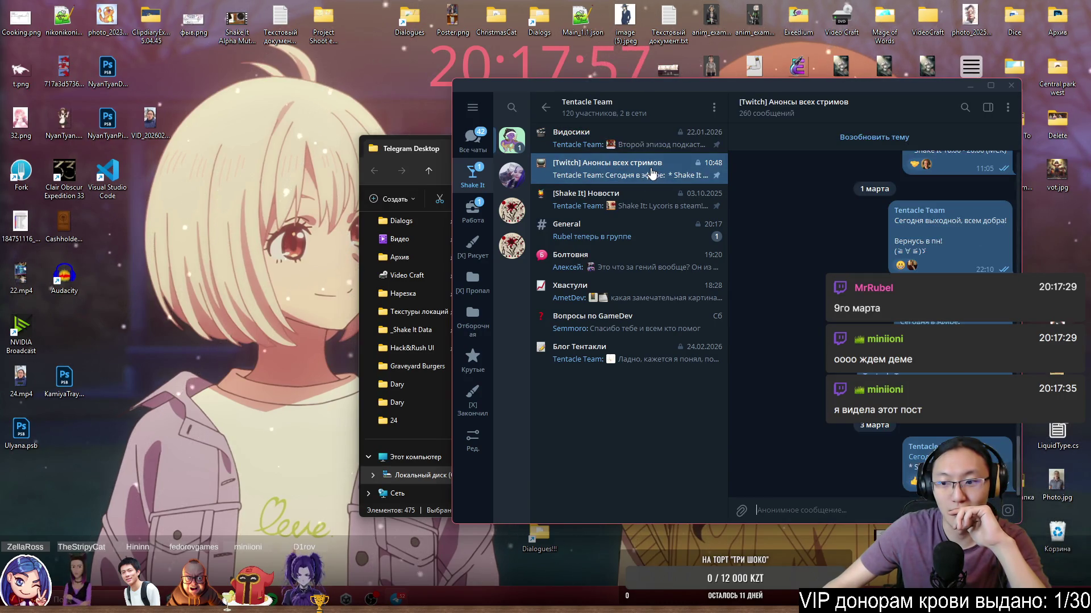
pyautogui.scroll(5, 865, 429)
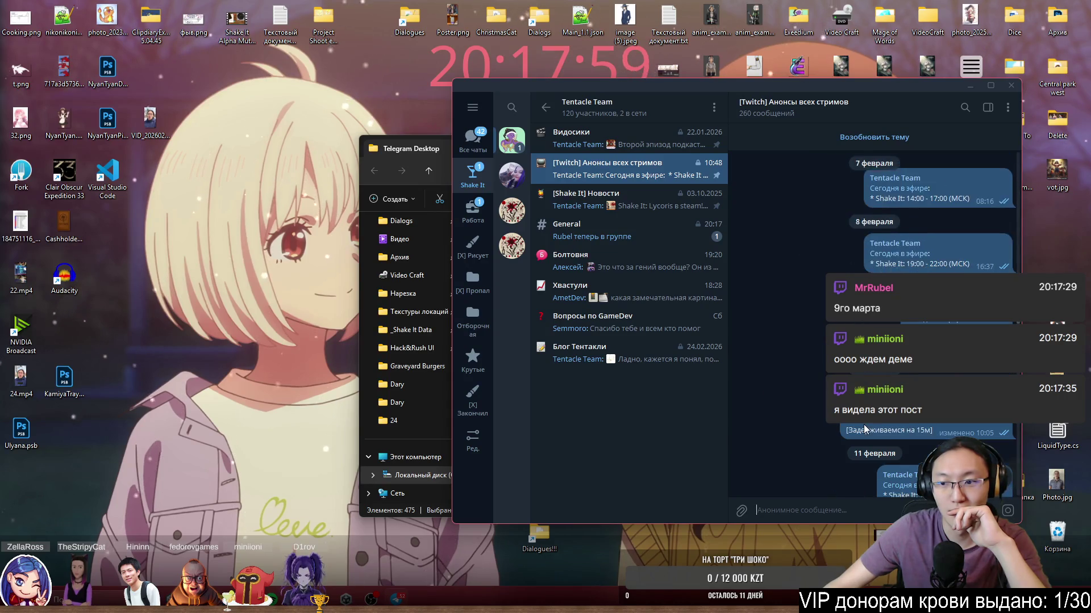
pyautogui.click(636, 200)
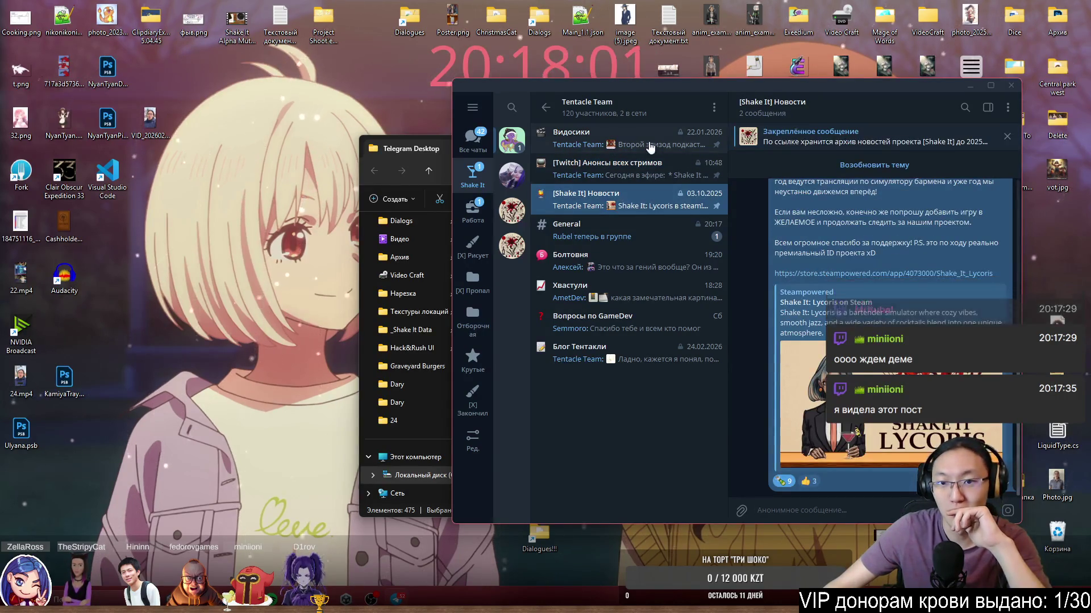
pyautogui.click(644, 110)
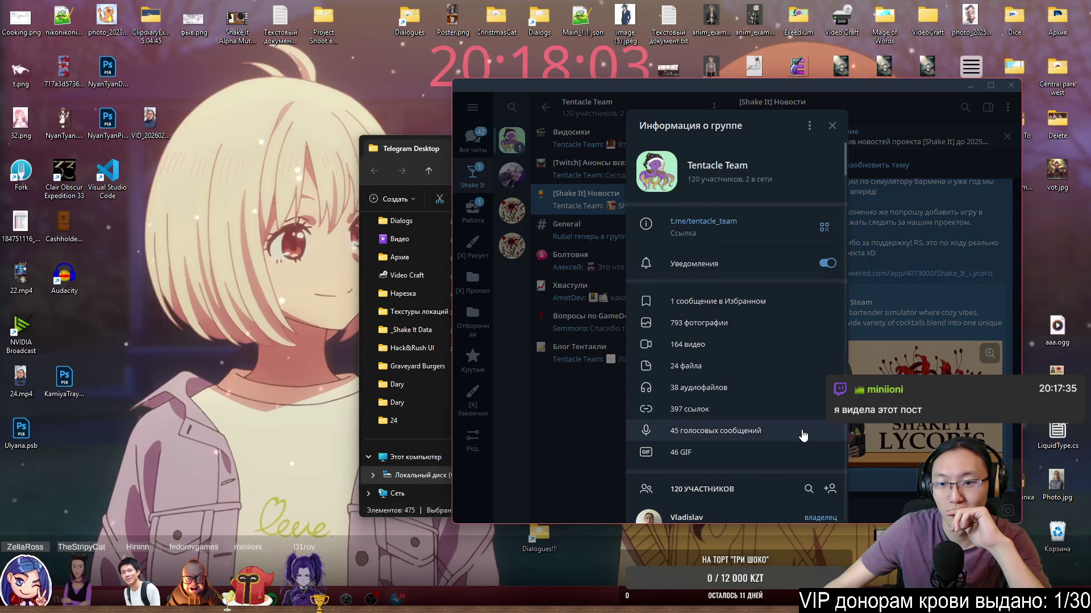
pyautogui.scroll(-3, 816, 427)
pyautogui.press('Escape')
pyautogui.click(629, 232)
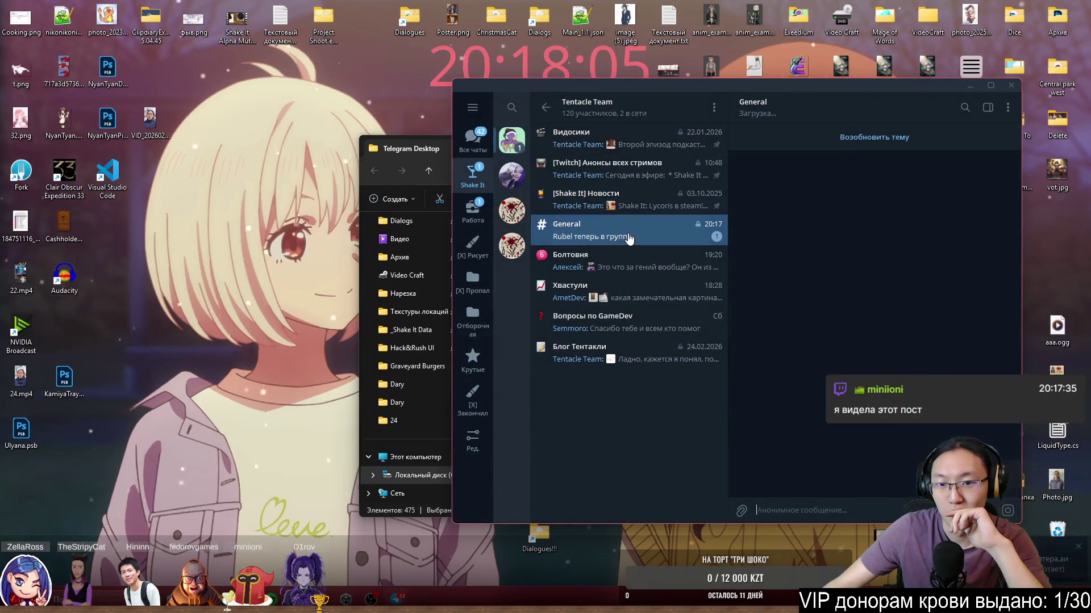
pyautogui.click(630, 261)
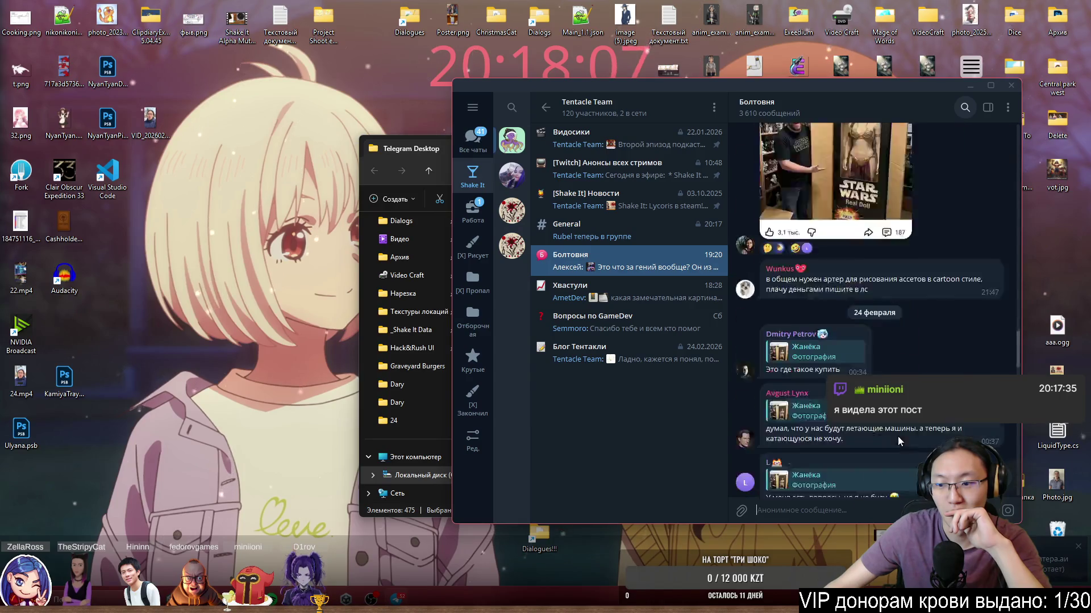
# Search 'moldwasher' across the whole group and open the first result.
pyautogui.click(965, 108)
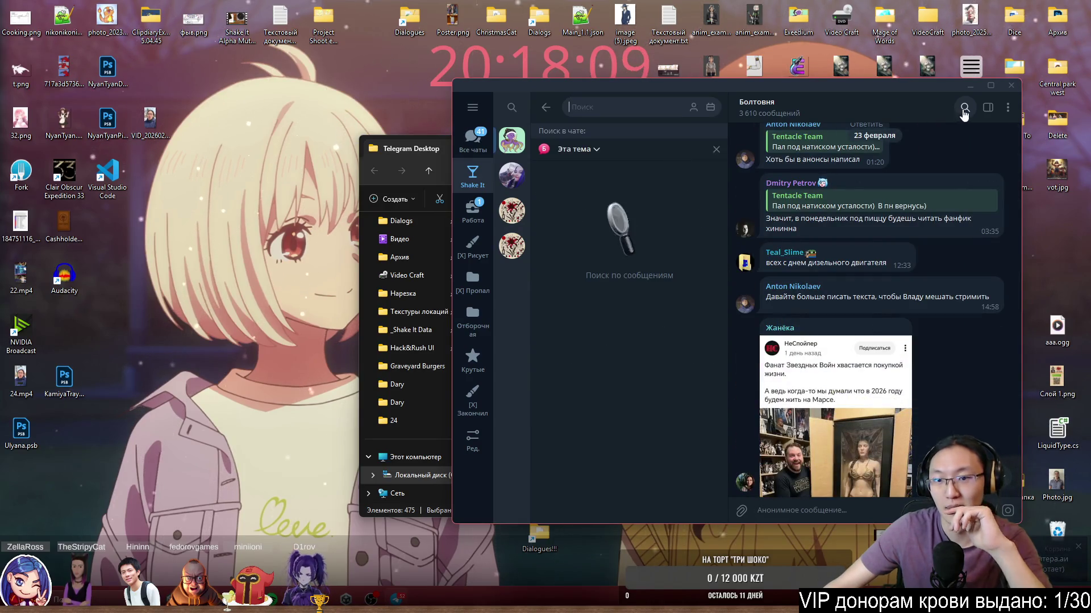
pyautogui.write('mold')
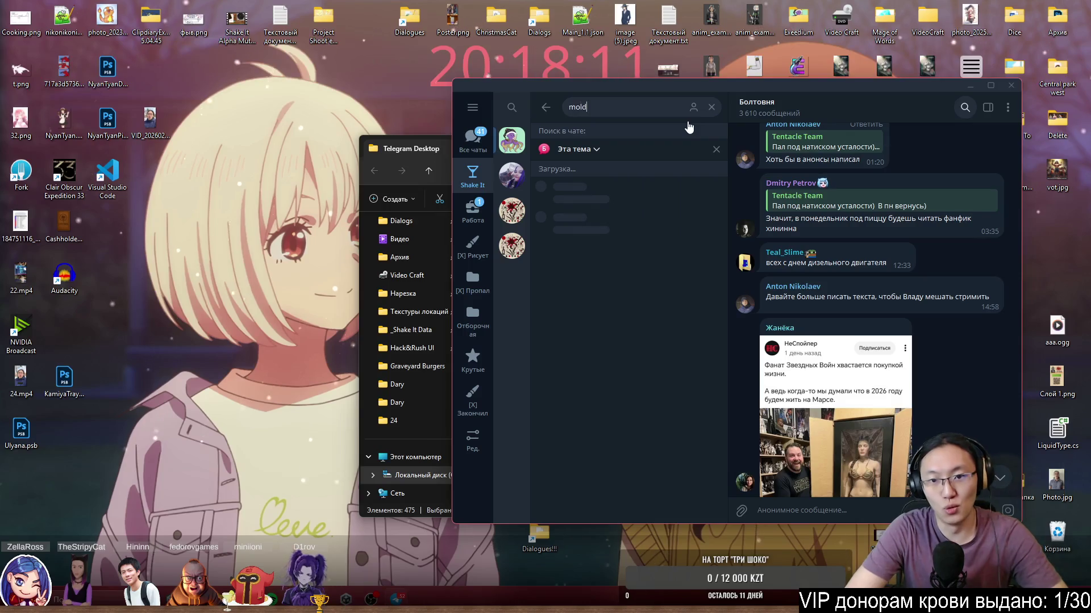
pyautogui.write('was')
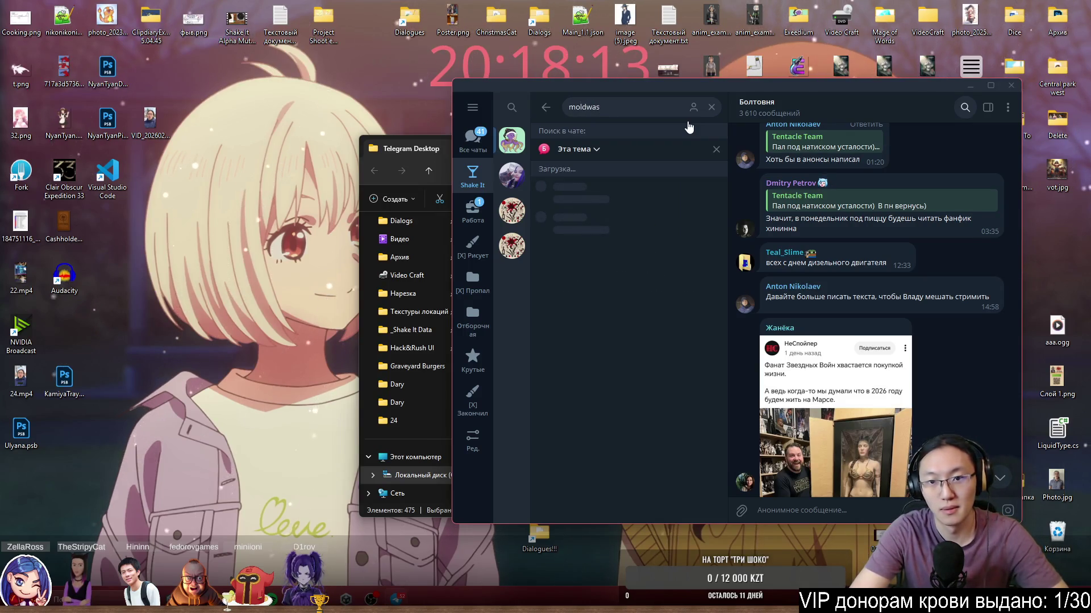
pyautogui.write('her')
pyautogui.click(576, 149)
pyautogui.click(578, 171)
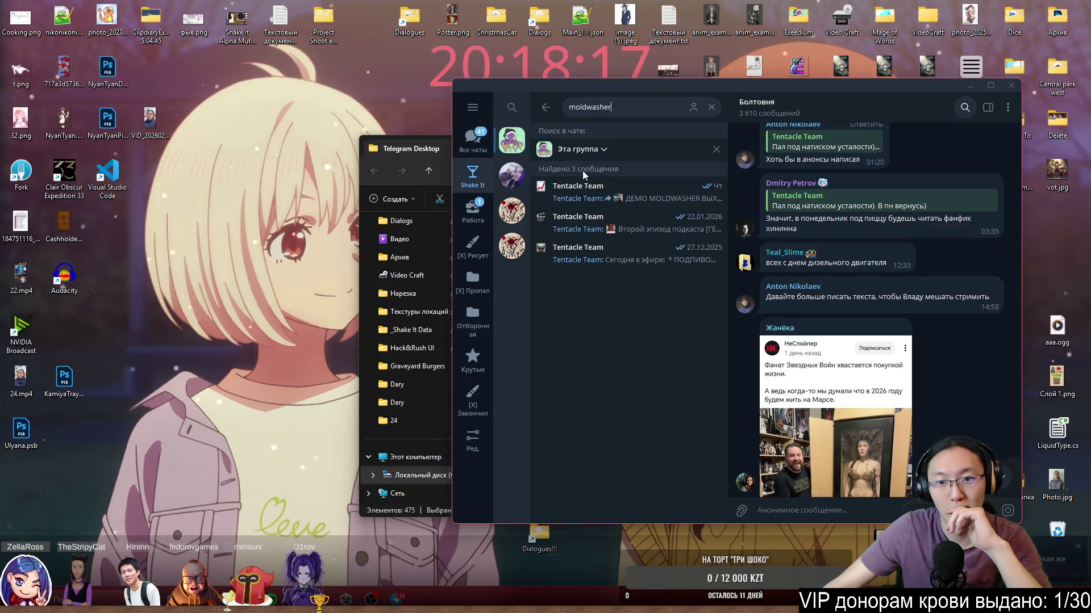
pyautogui.click(634, 202)
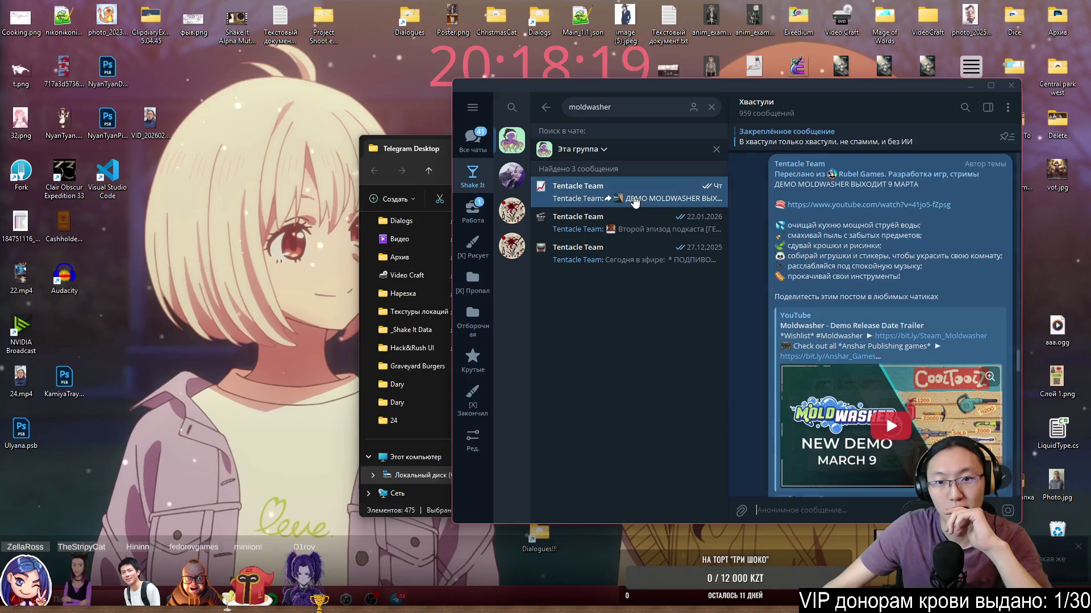
# Move Telegram up-left, enlarge it, and scroll through the Moldwasher post.
pyautogui.moveTo(813, 82); pyautogui.dragTo(509, 49)
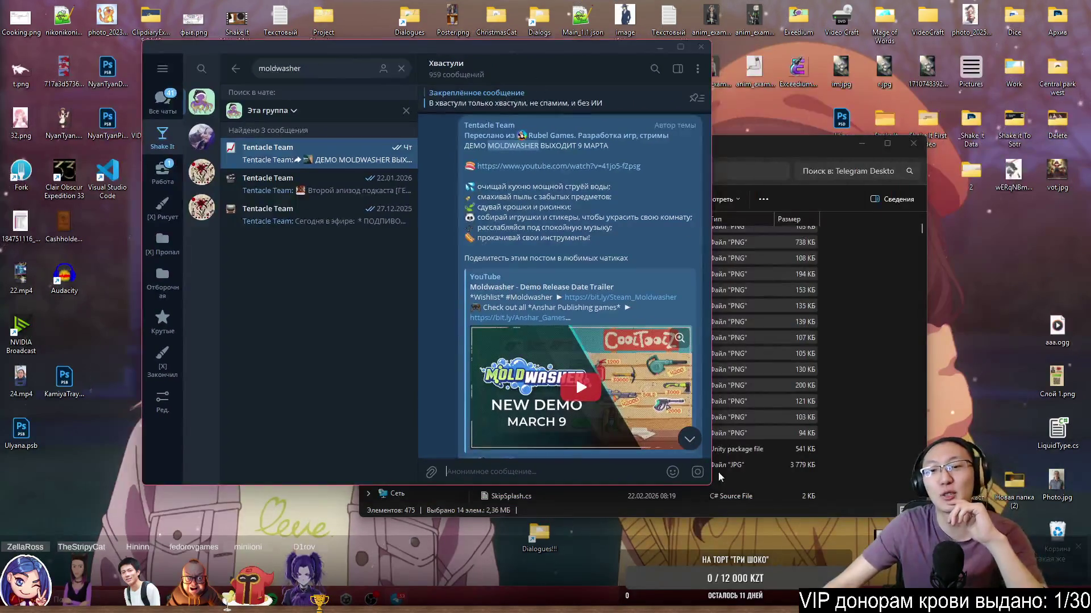
pyautogui.moveTo(714, 484); pyautogui.dragTo(841, 541)
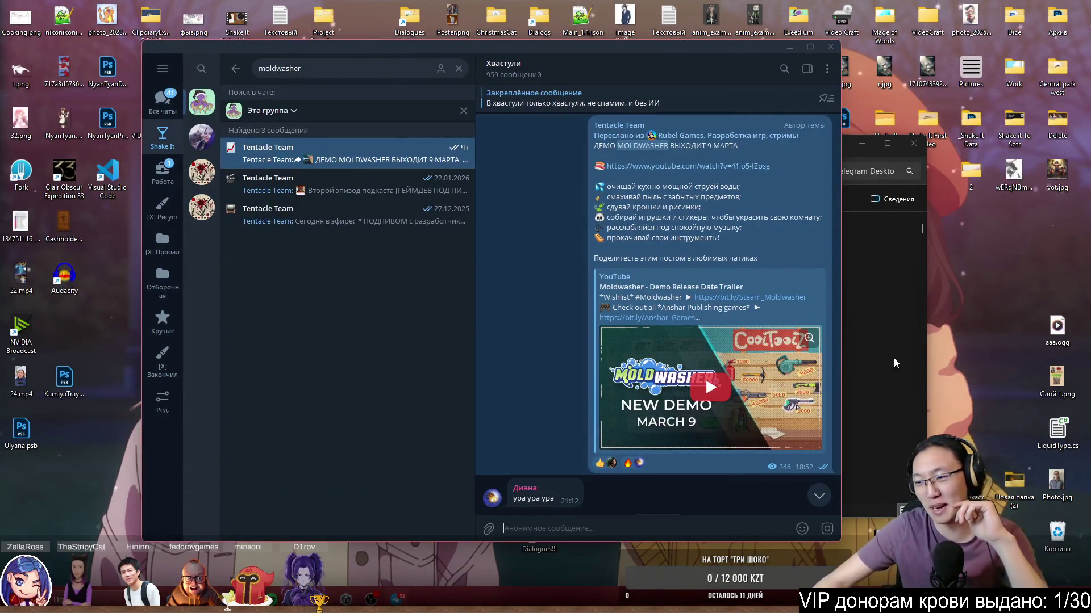
pyautogui.scroll(6, 625, 230)
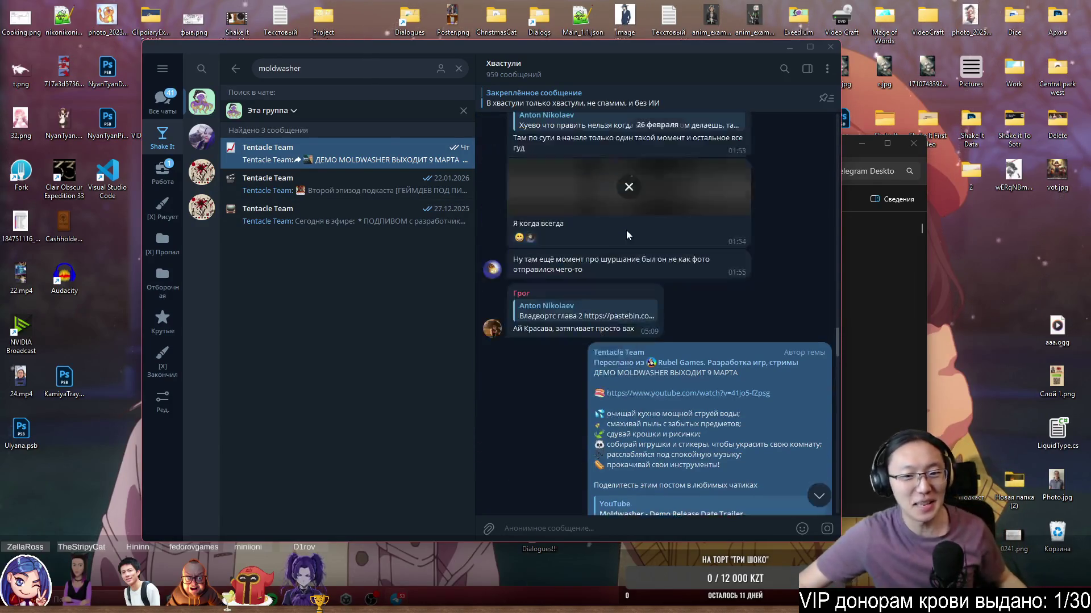
pyautogui.scroll(-9, 626, 230)
pyautogui.scroll(2, 640, 274)
pyautogui.scroll(2, 640, 275)
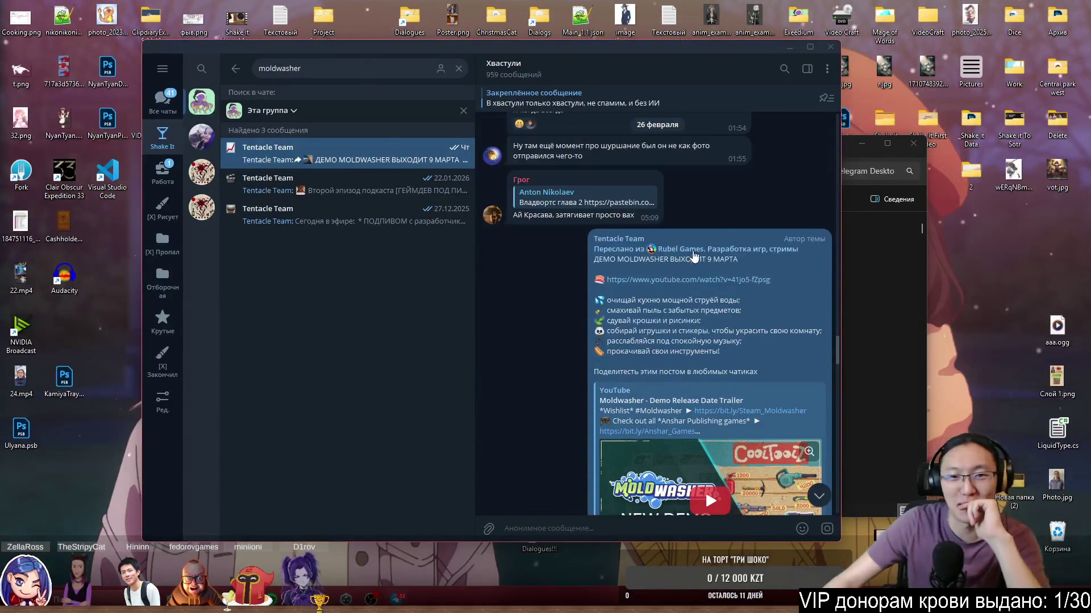
pyautogui.scroll(-1, 693, 293)
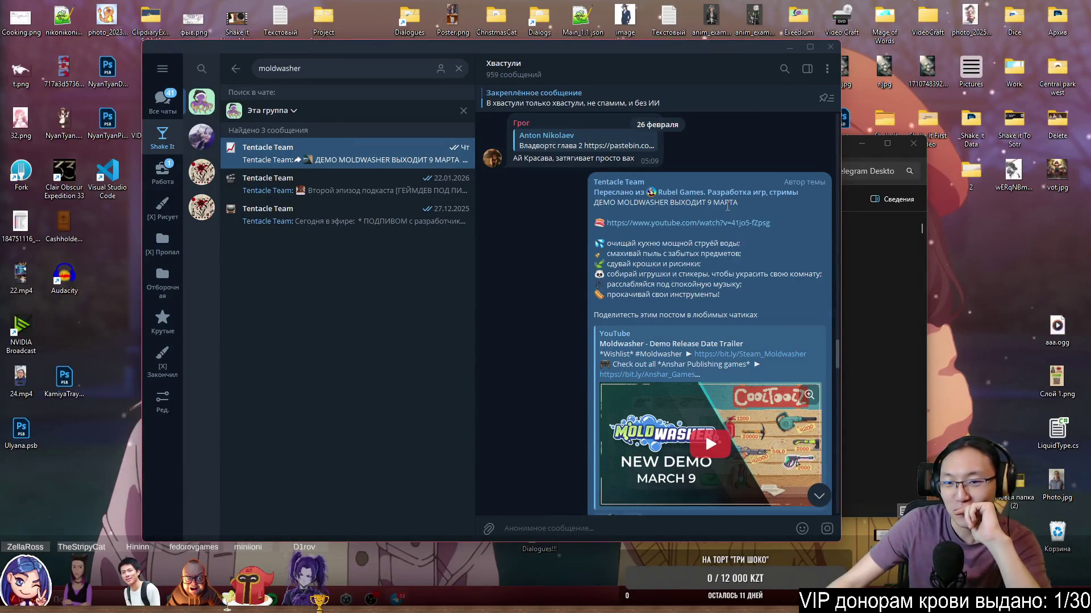
# Select the post's headline and YouTube link, deselect, and close Telegram.
pyautogui.moveTo(673, 202); pyautogui.dragTo(734, 226)
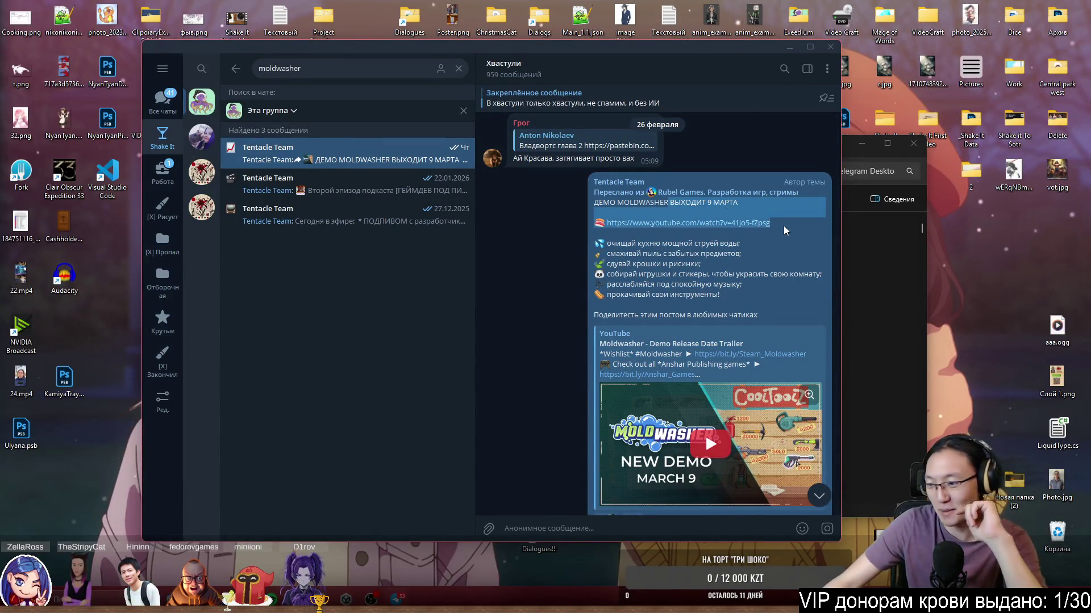
pyautogui.click(785, 223)
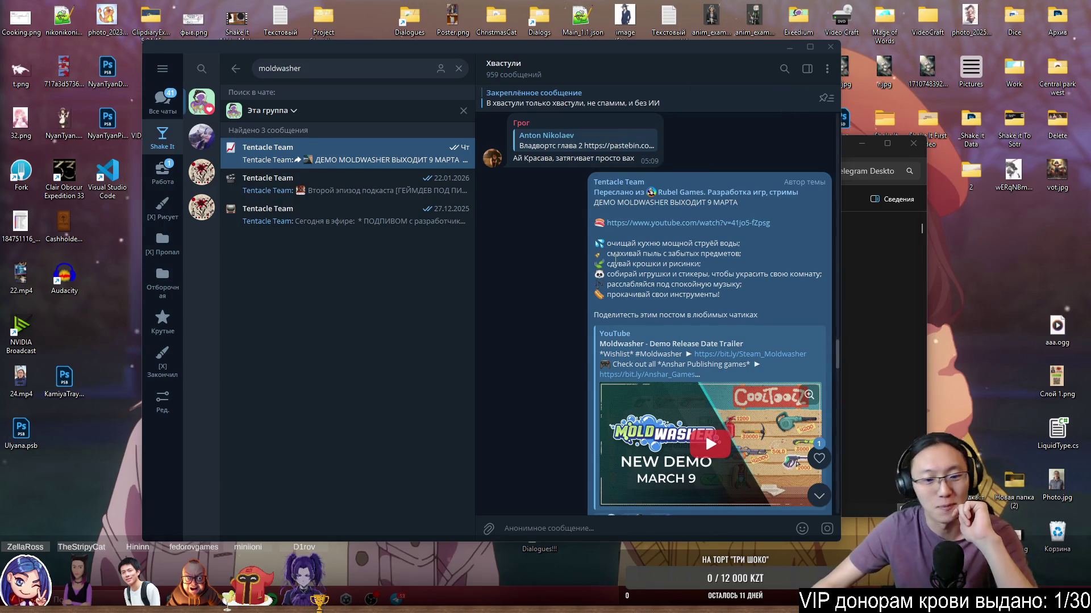
pyautogui.click(830, 47)
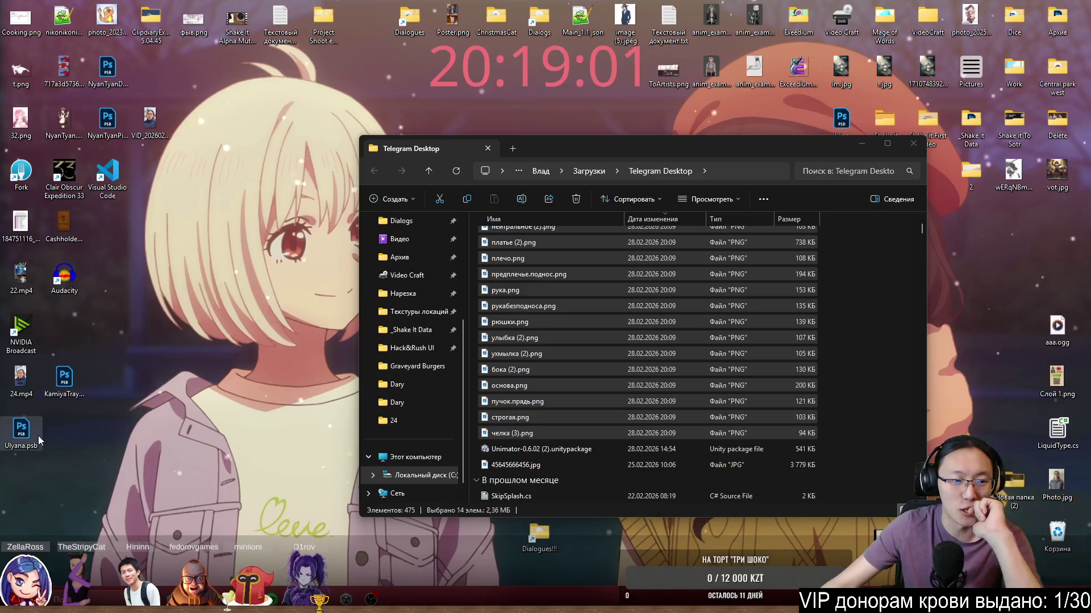
# Rename the desktop file Ulyana.psb to Kamiya.
pyautogui.click(15, 449)
pyautogui.press('F2')
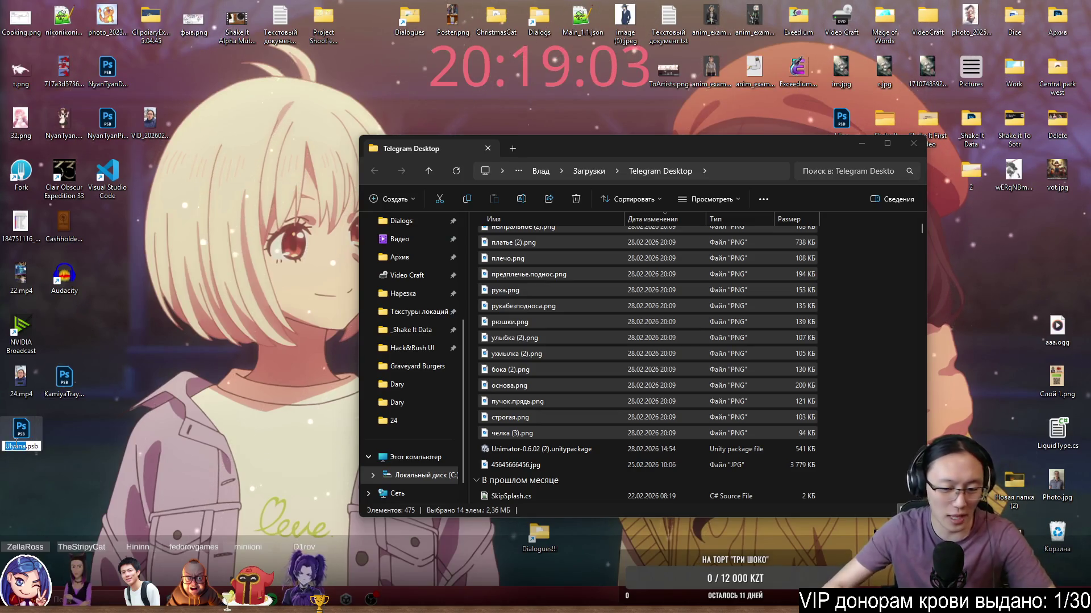
pyautogui.write('Kamiya')
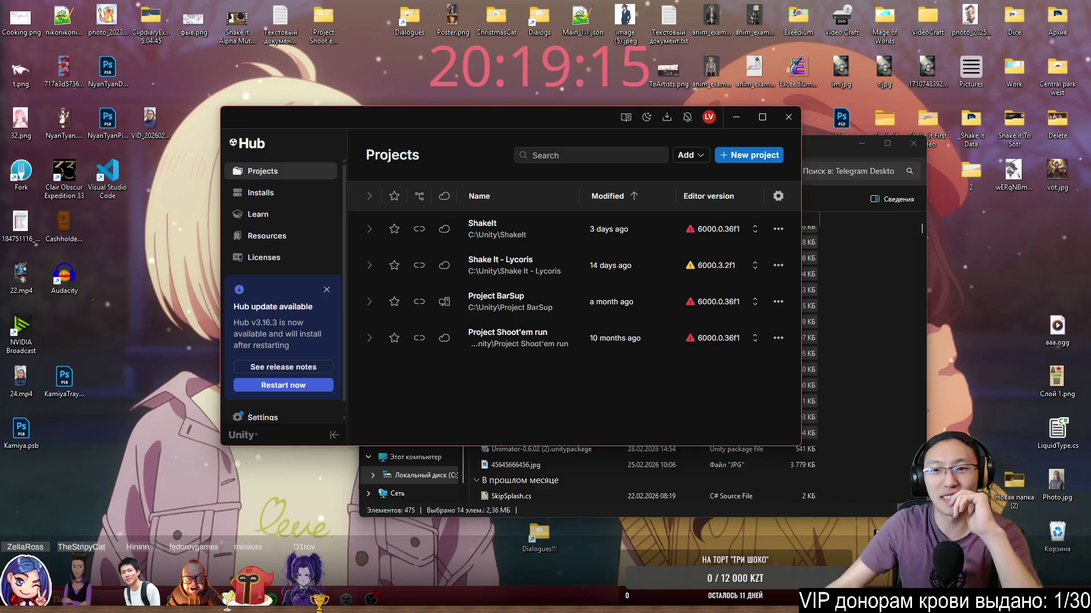
# Move the Explorer window aside and close it, leaving Unity Hub's Projects list in front.
pyautogui.moveTo(825, 147); pyautogui.dragTo(778, 135)
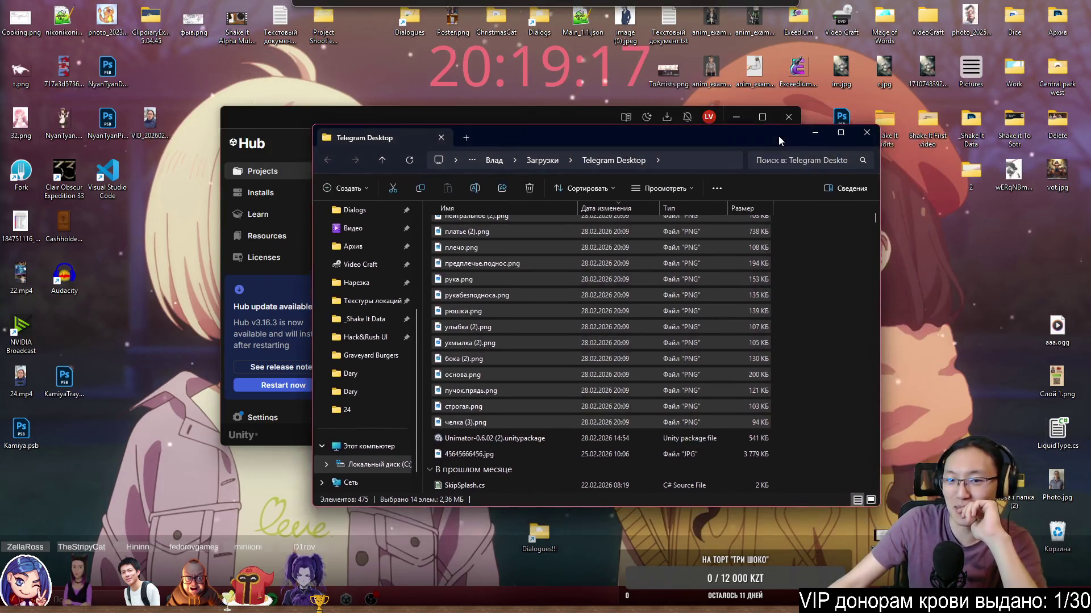
pyautogui.click(866, 122)
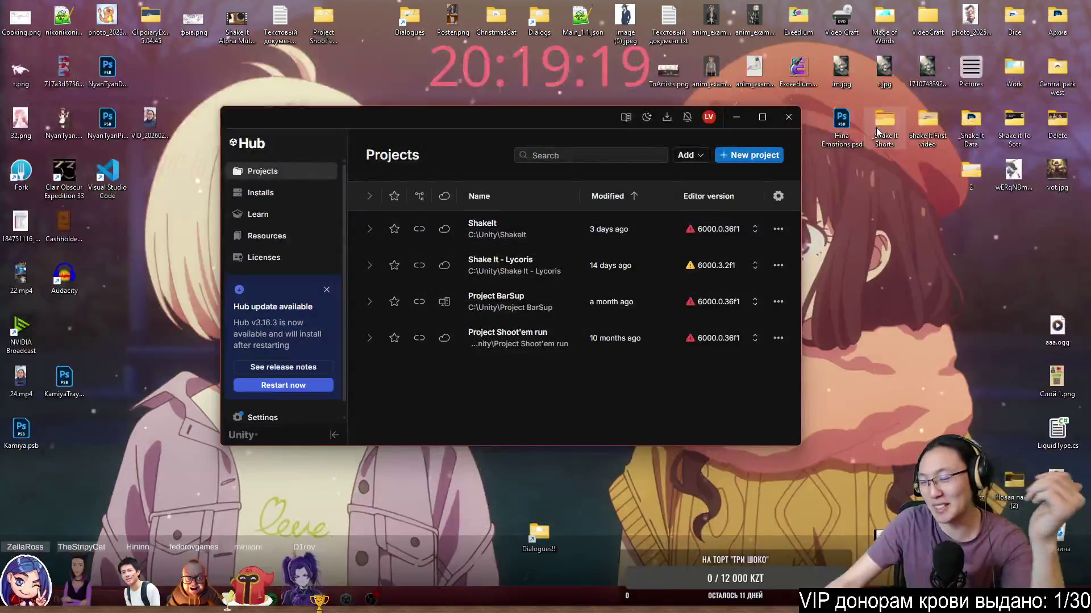